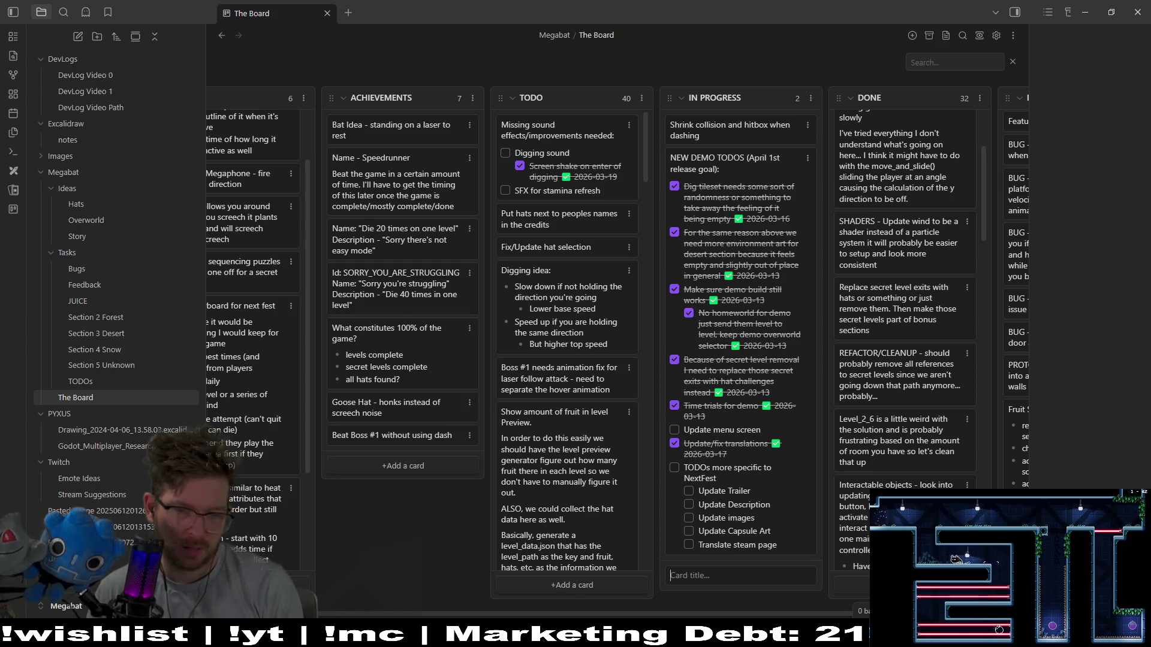
Put the Fix/Update hat selection card atop IN PROGRESS and the dashing hitbox card back in TODO.
key(alt+Tab)
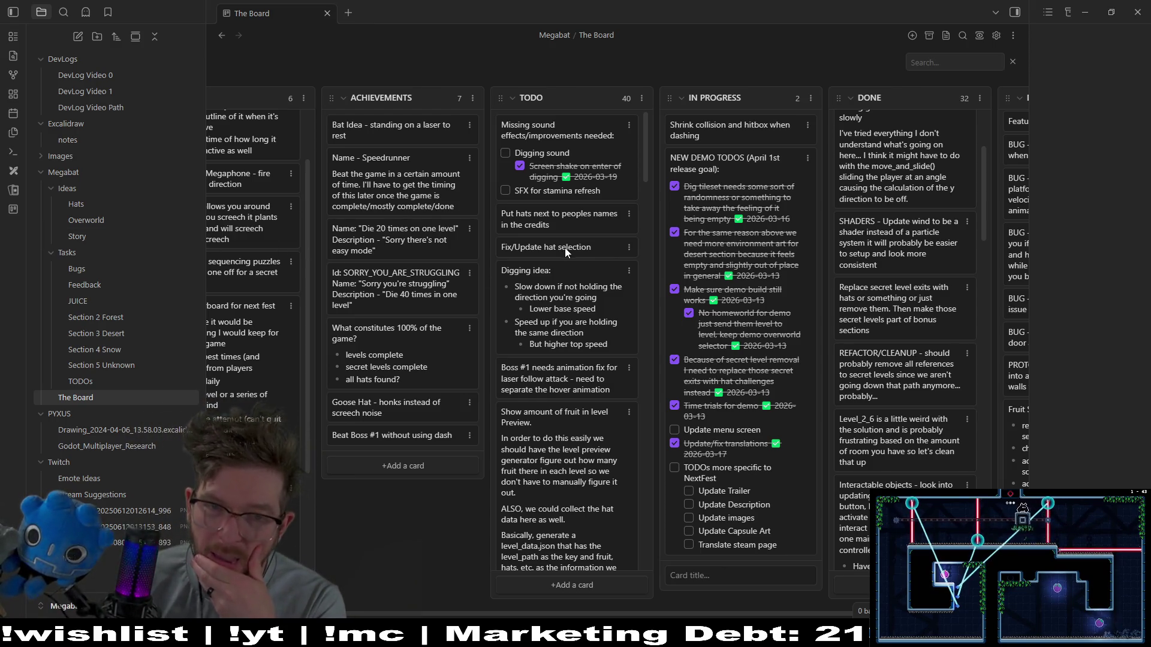
drag(564, 247, 560, 126)
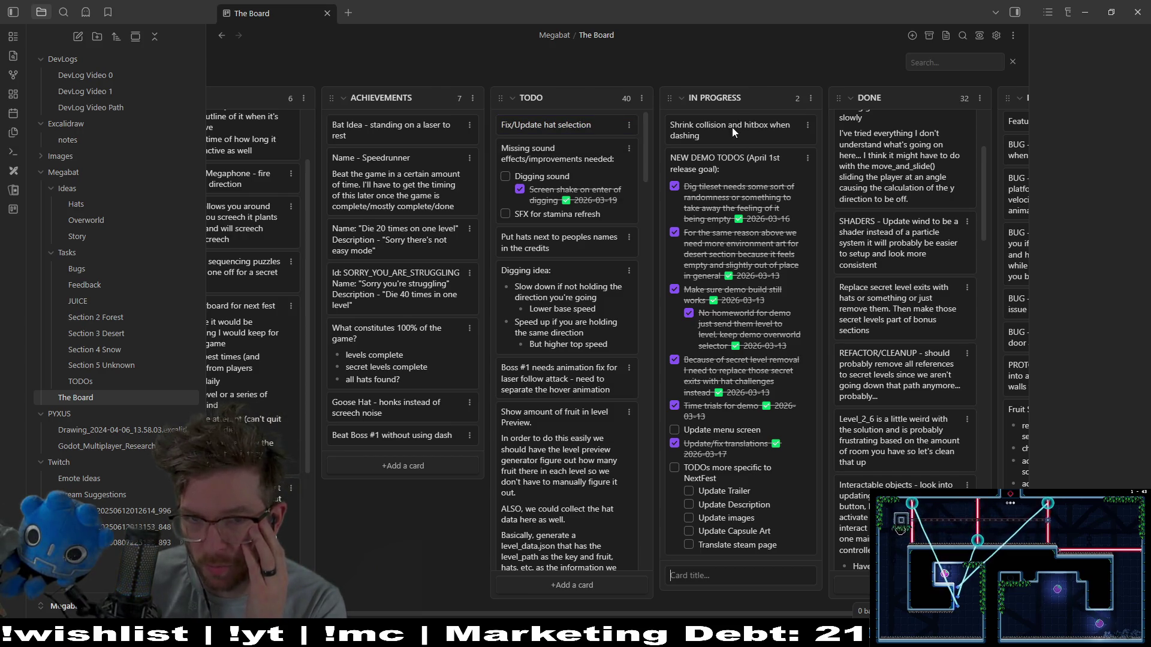
mouse_move(732, 127)
mouse_down()
mouse_move(557, 135)
mouse_move(554, 251)
mouse_move(552, 239)
mouse_move(574, 238)
mouse_up()
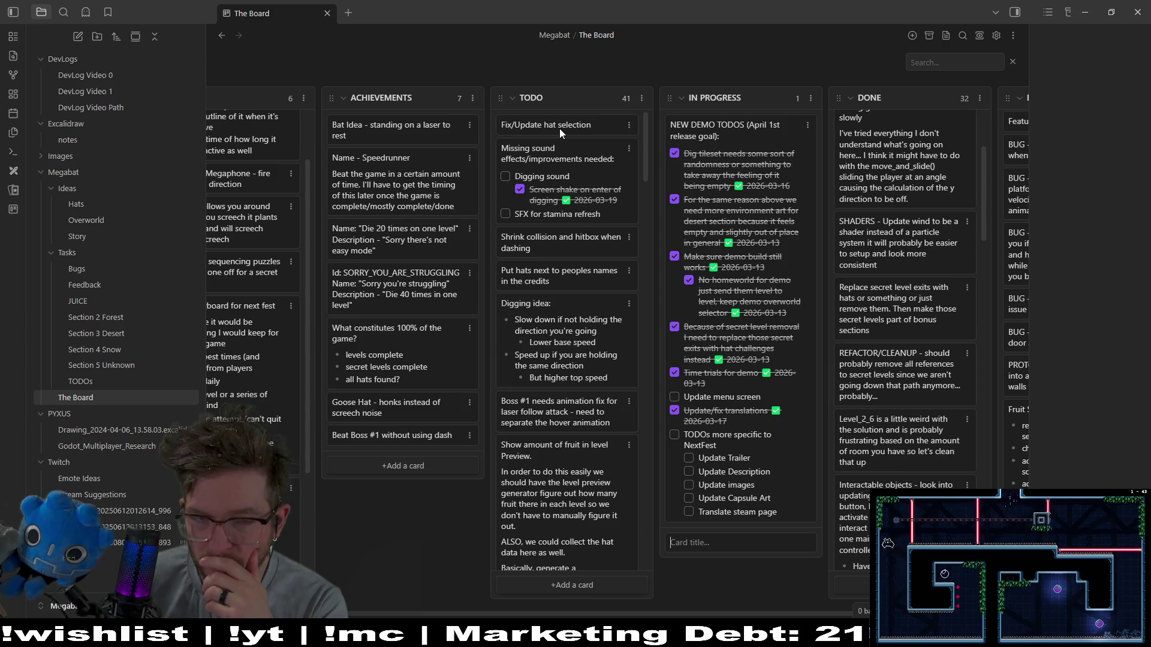
mouse_move(559, 128)
mouse_down()
mouse_move(677, 109)
mouse_move(726, 127)
mouse_up()
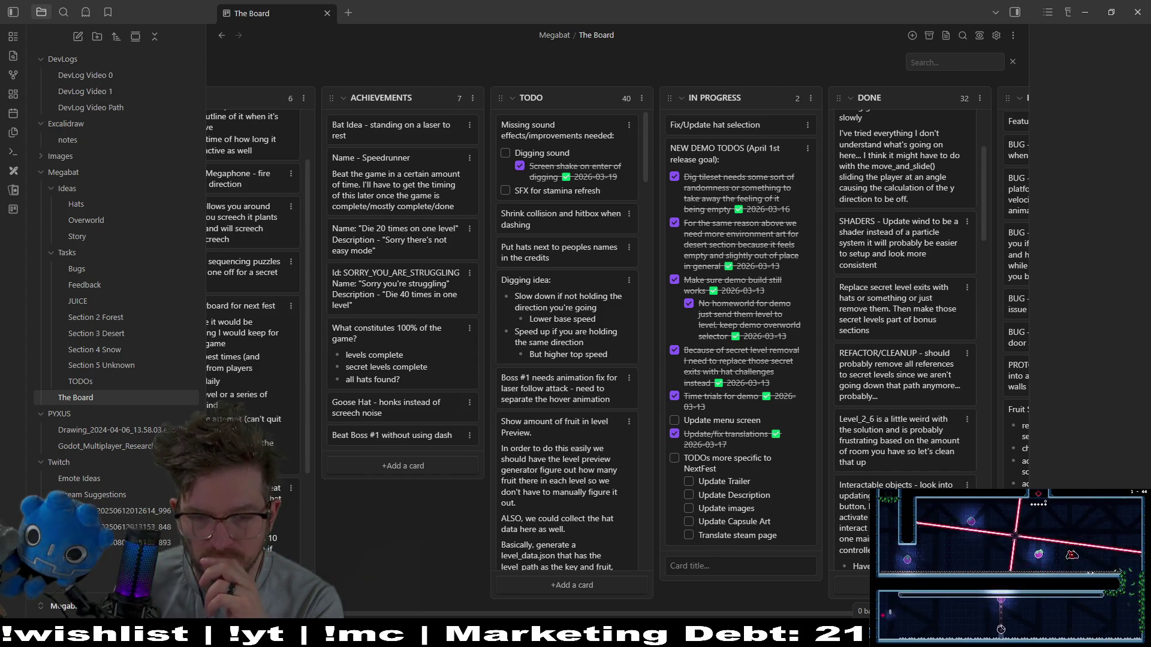
In Godot, open HatSelector.tscn through Quick Open by searching 'hat selection'.
mouse_move(602, 626)
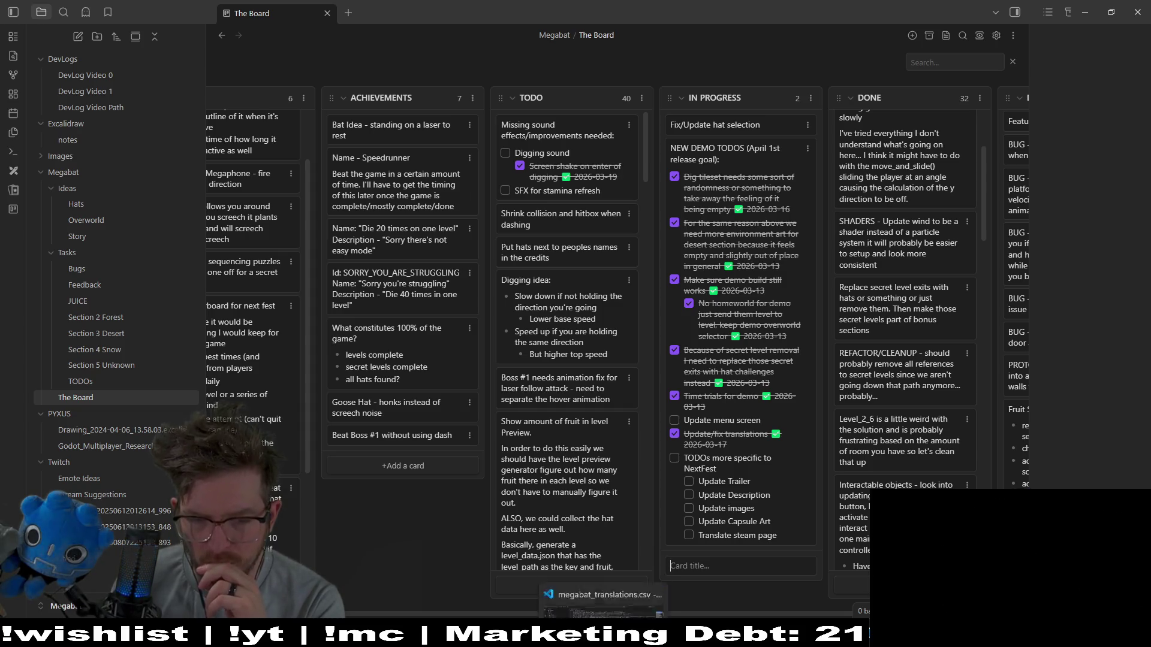
mouse_move(682, 627)
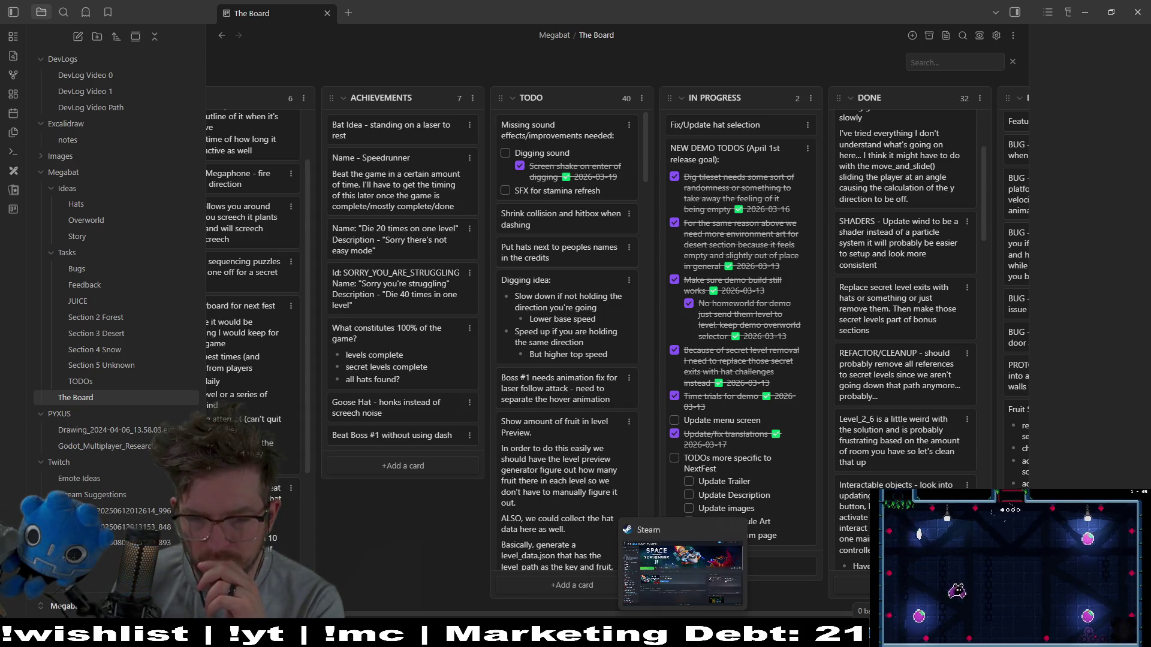
click(808, 626)
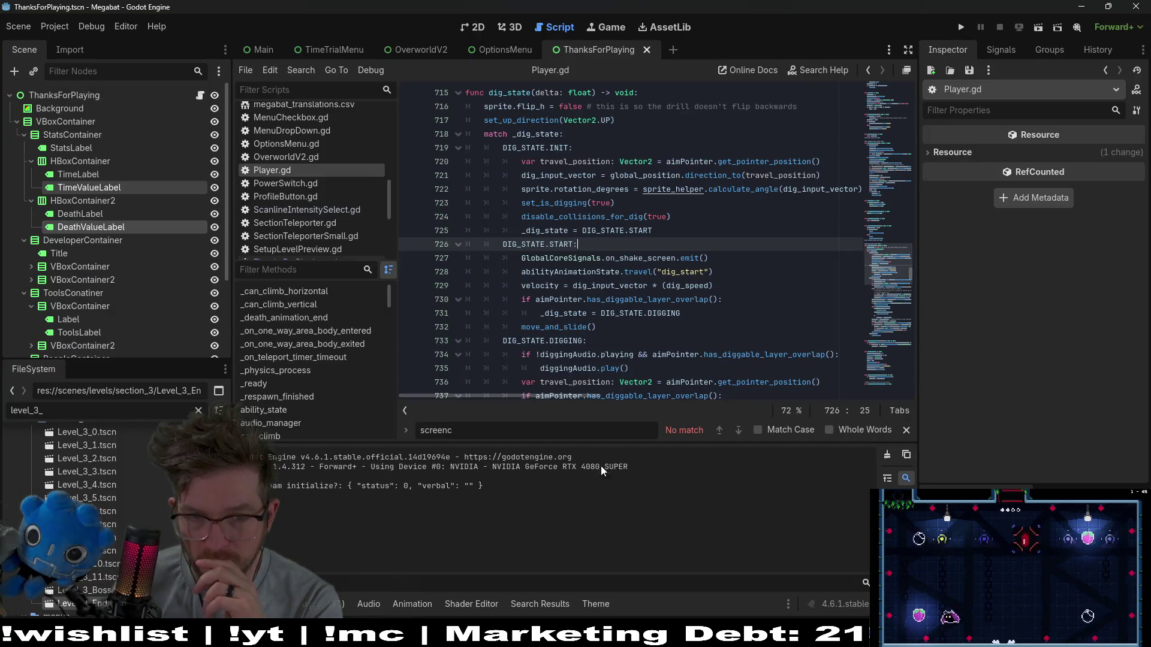
click(676, 258)
key(shift+alt+o)
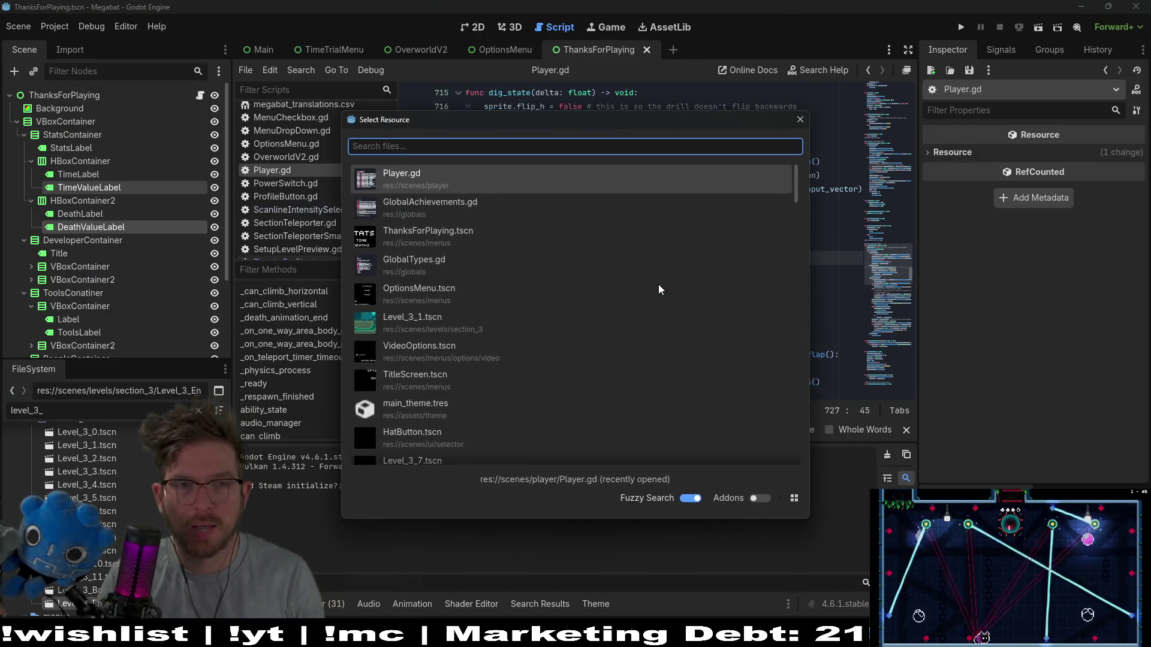
text(hat selection)
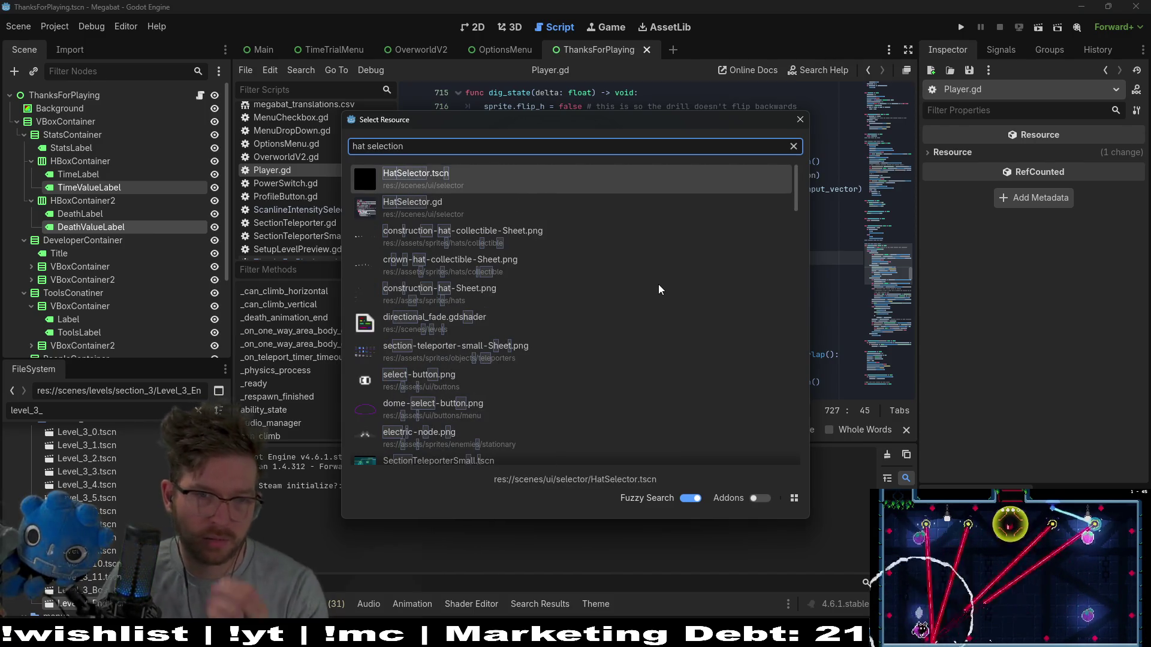
key(Return)
Open HatUI.tscn through Quick Open, view it on the 2D canvas, then close it.
click(621, 261)
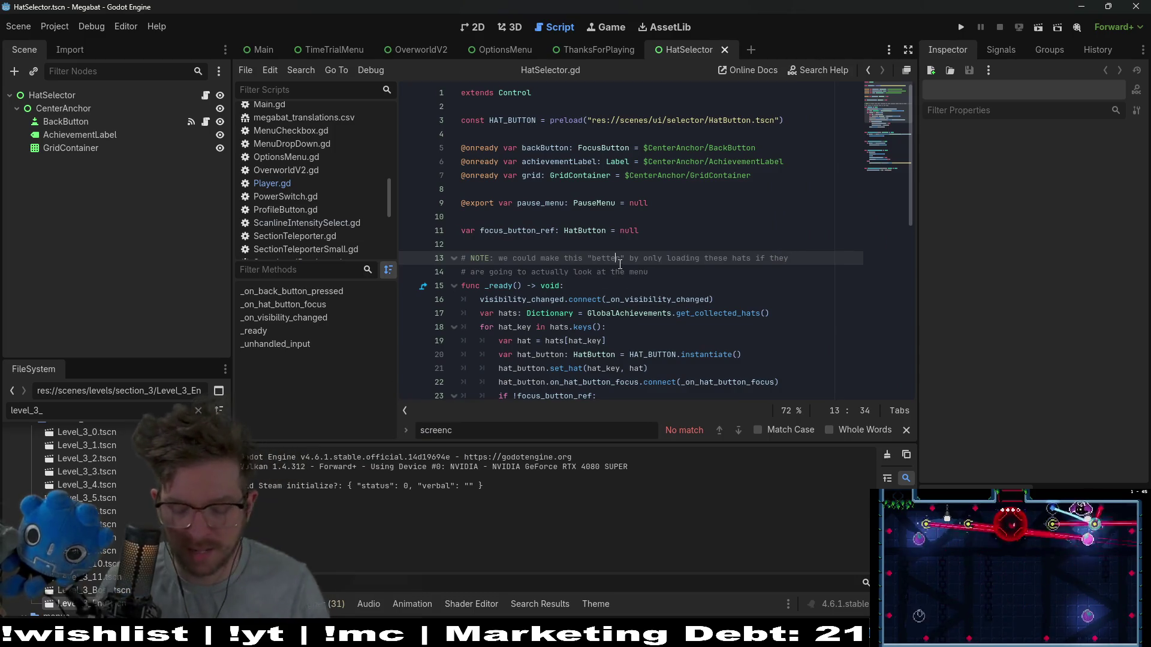
key(alt+shift+o)
text(hat)
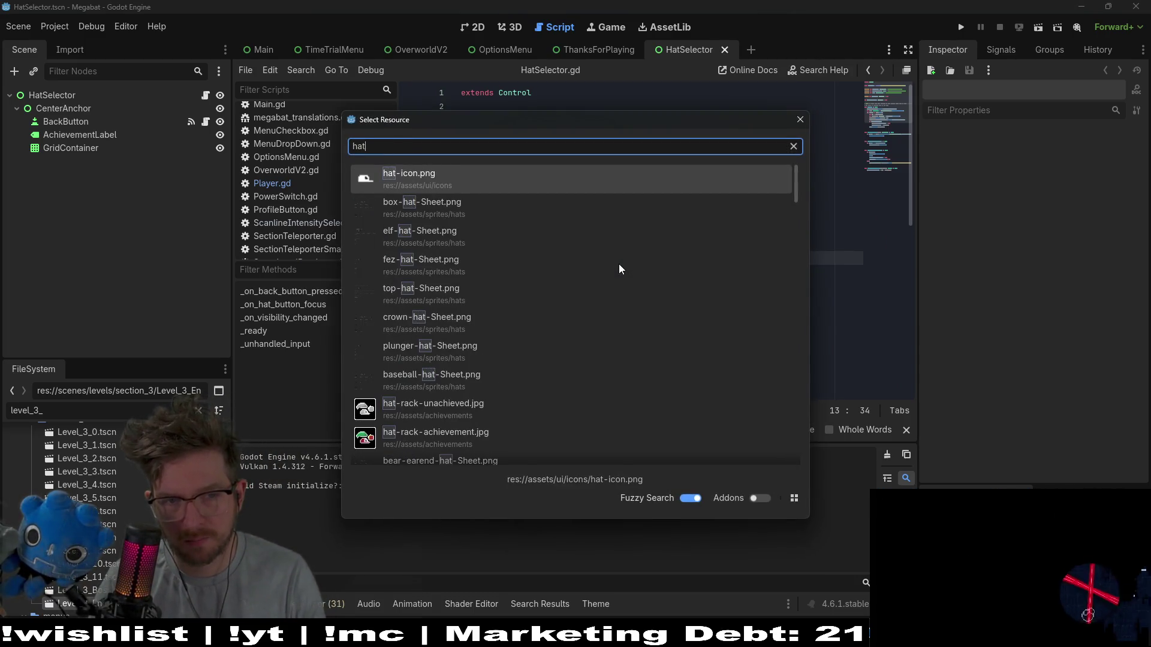
text(se)
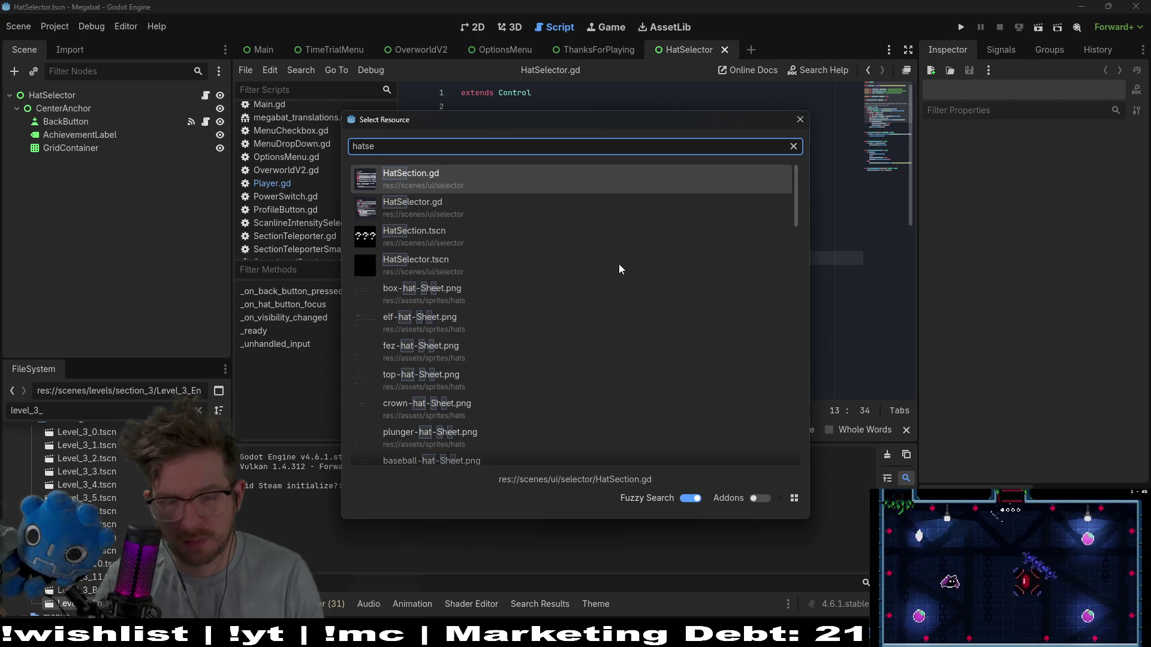
key(BackSpace)
key(BackSpace)
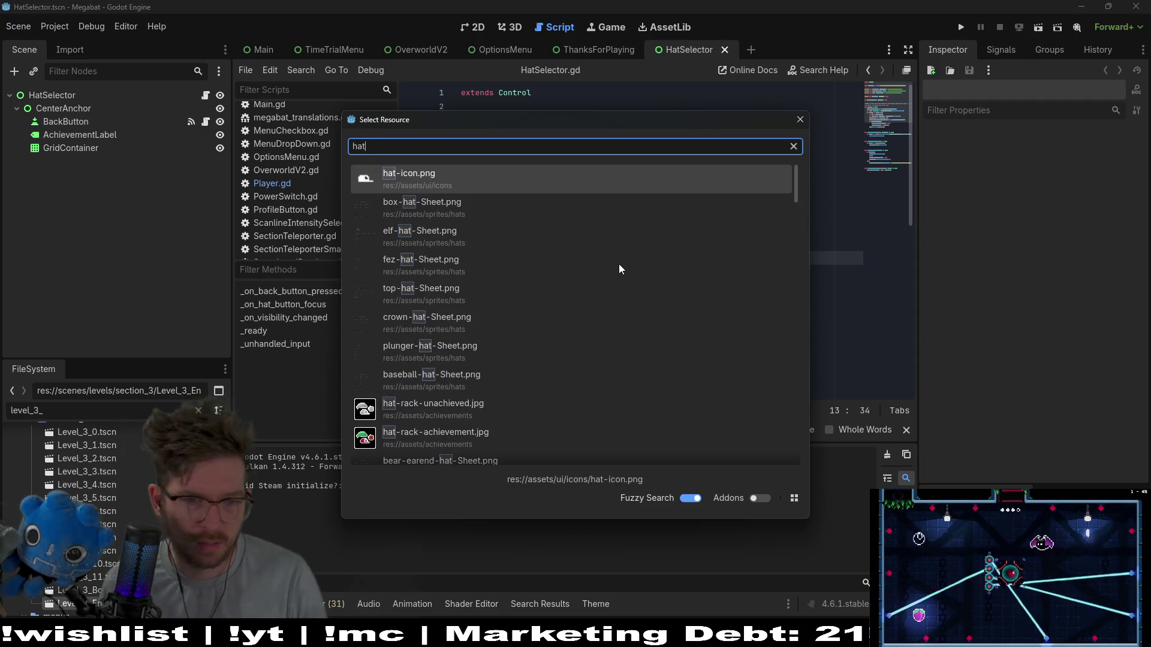
scroll(619, 264, down, 10)
scroll(619, 270, down, 10)
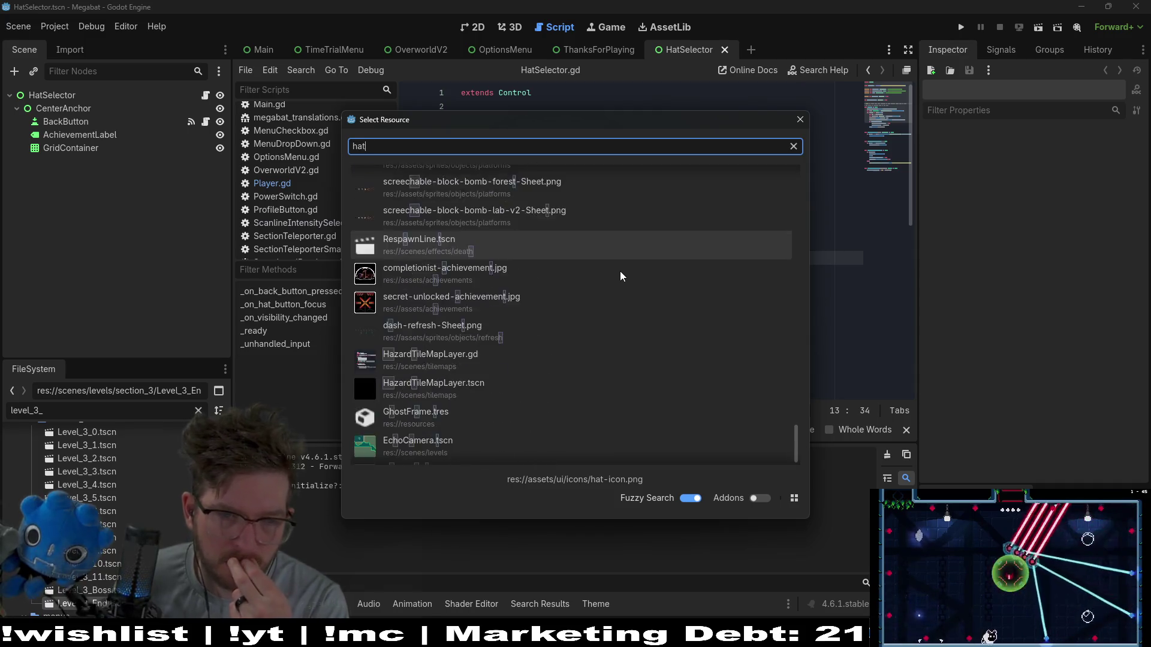
scroll(621, 279, down, 8)
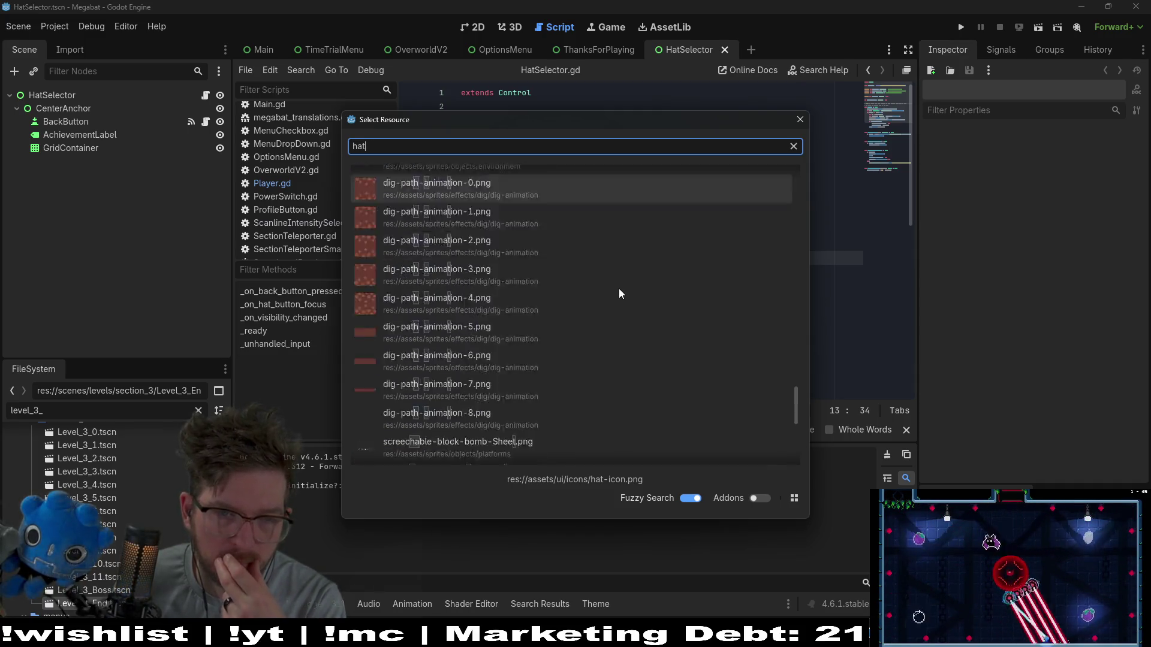
scroll(618, 282, up, 3)
scroll(619, 283, up, 8)
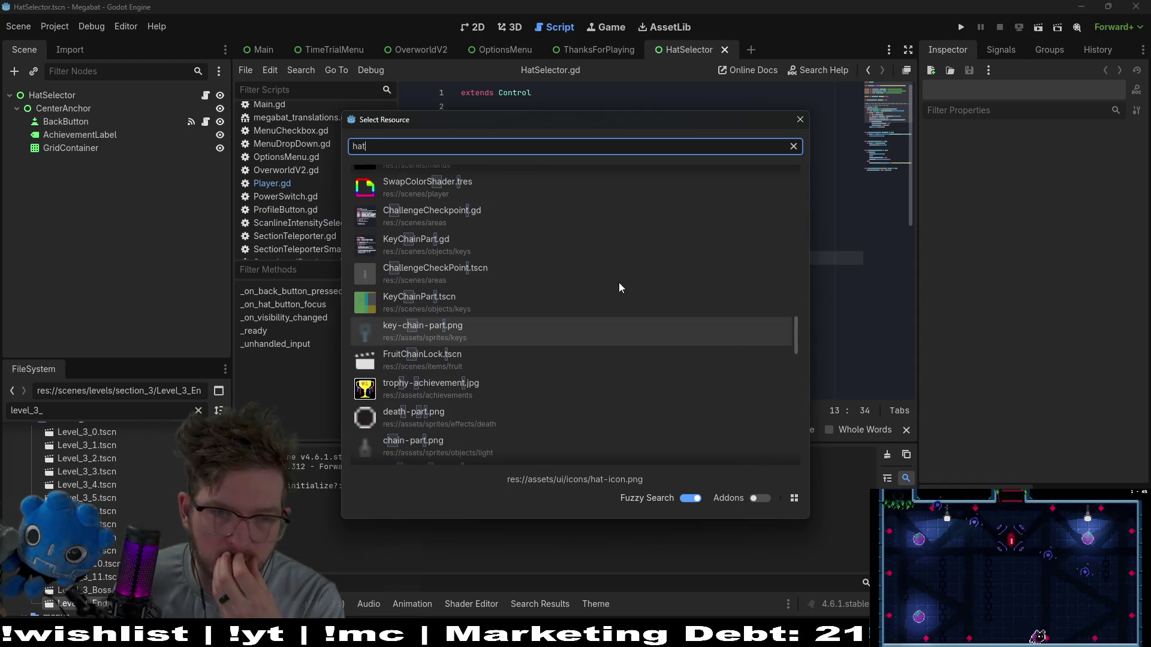
scroll(619, 283, up, 10)
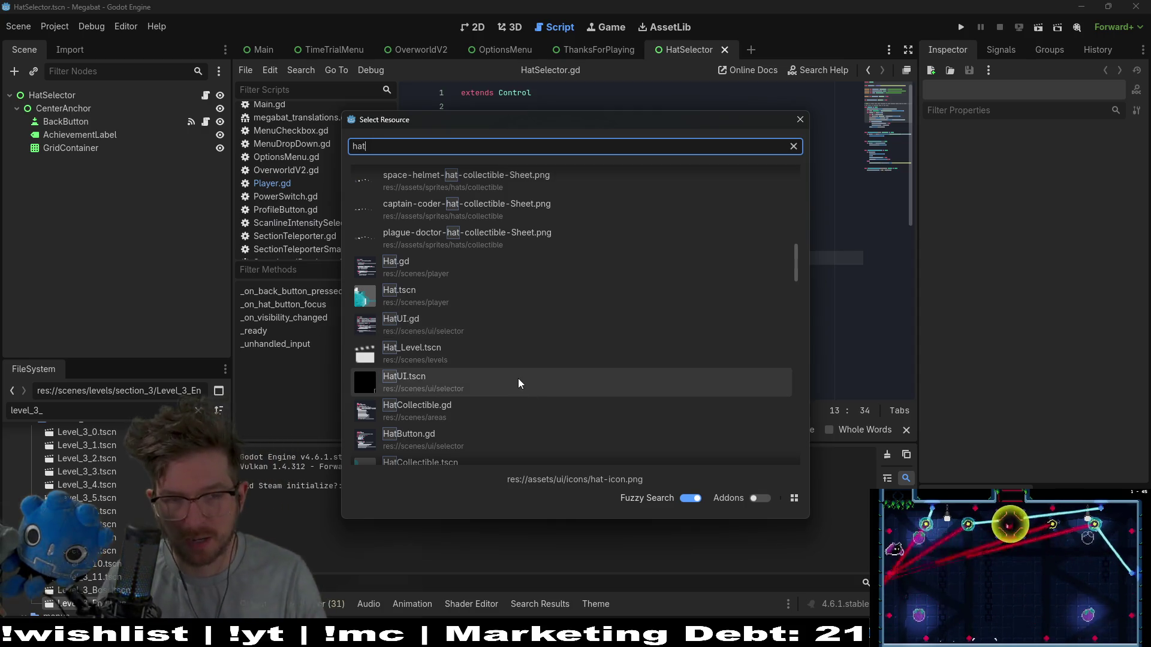
text(UI)
double_click(462, 202)
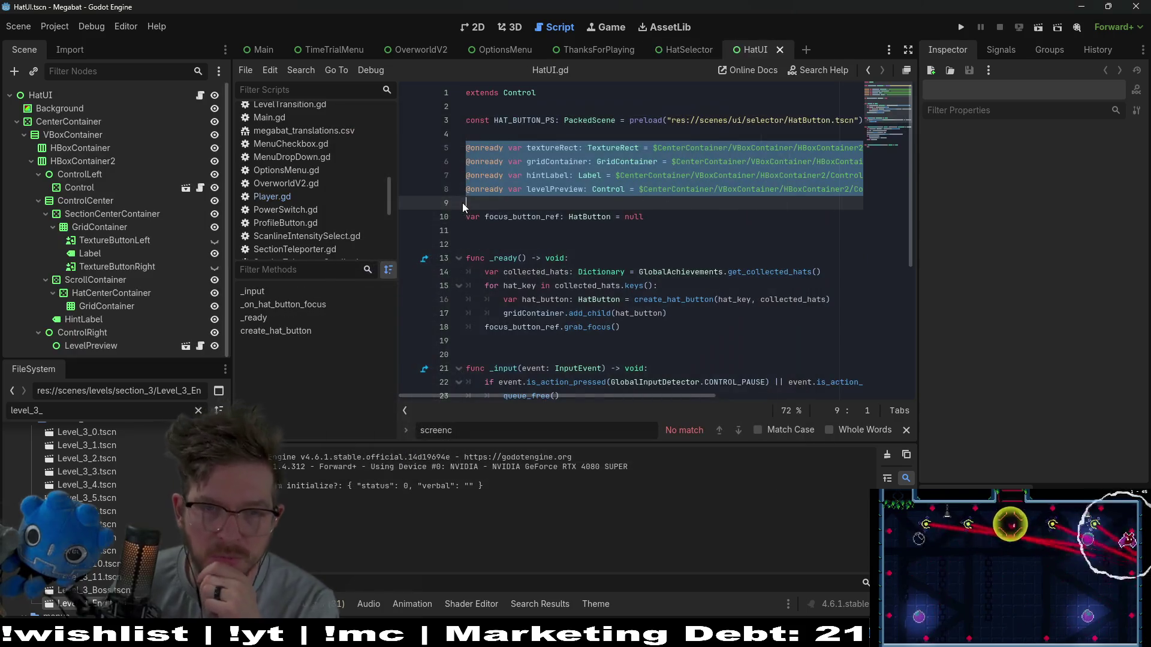
click(473, 26)
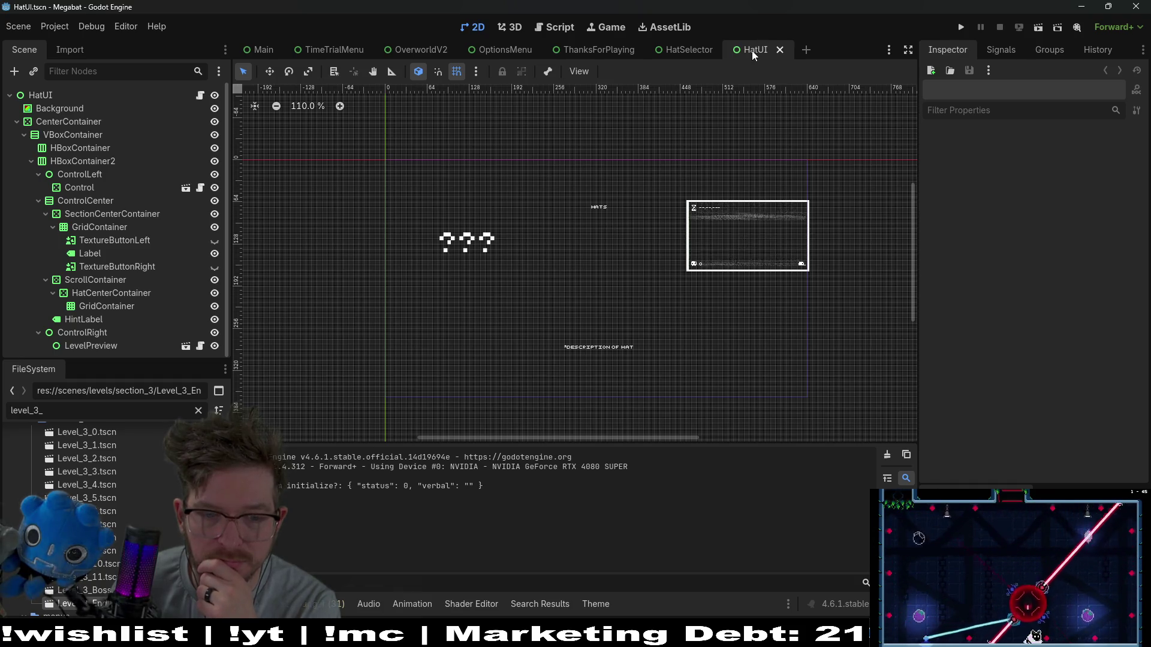
click(780, 50)
Add a bullet to the Fix/Update hat selection card: probably remove the HatUI scene.
mouse_move(839, 638)
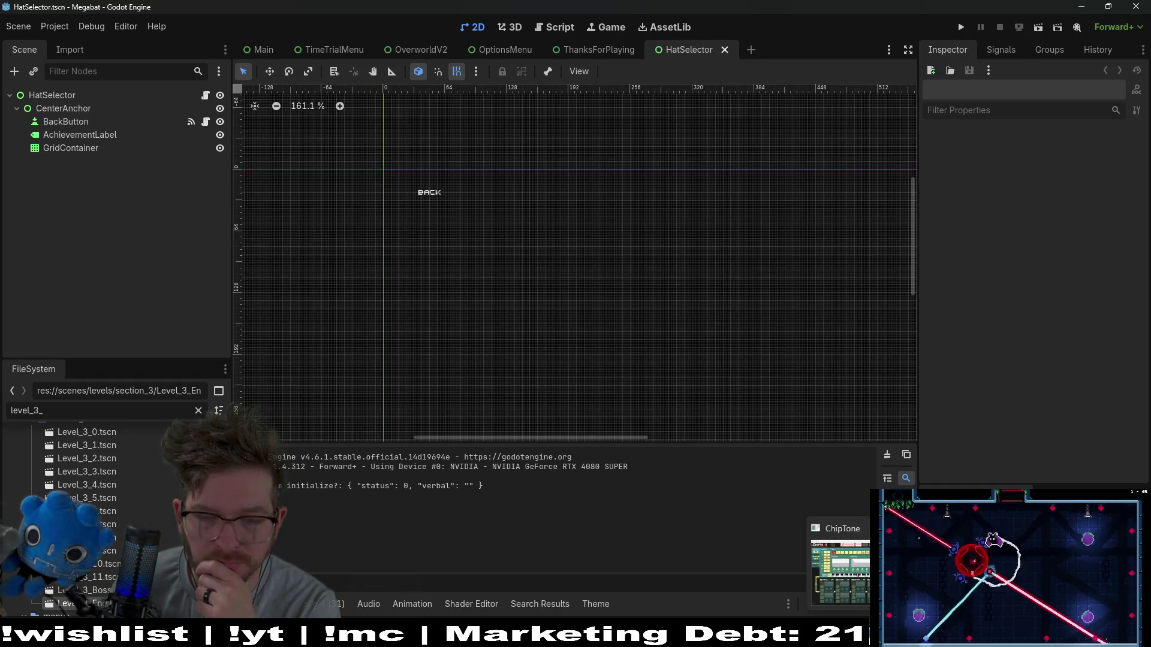
click(683, 564)
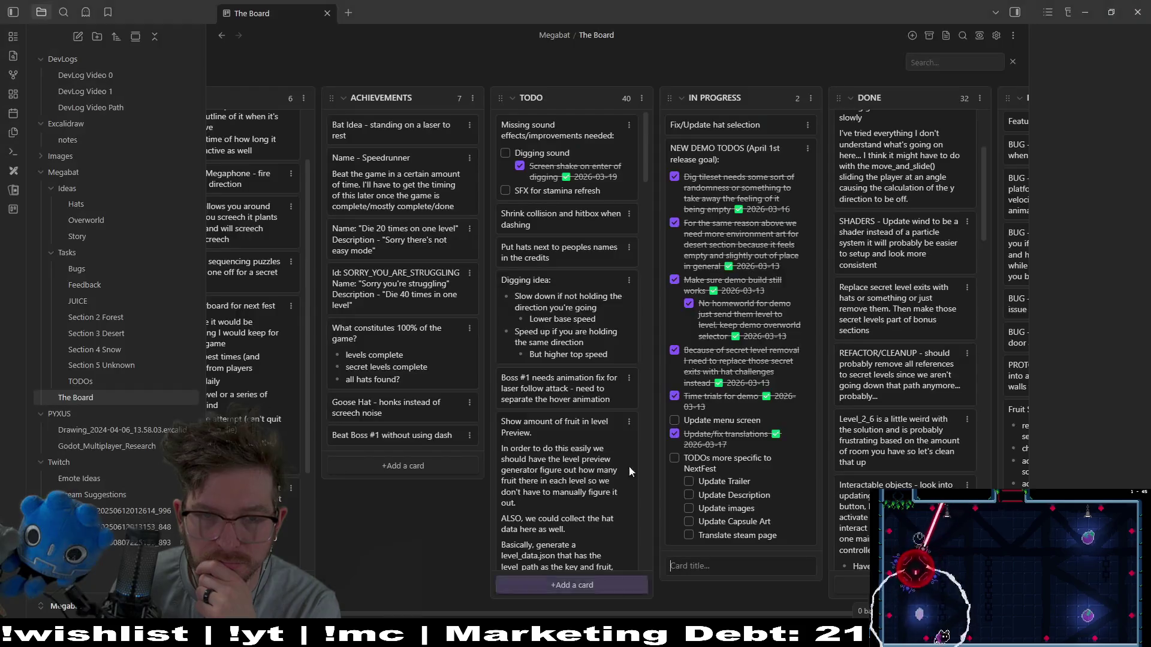
double_click(772, 124)
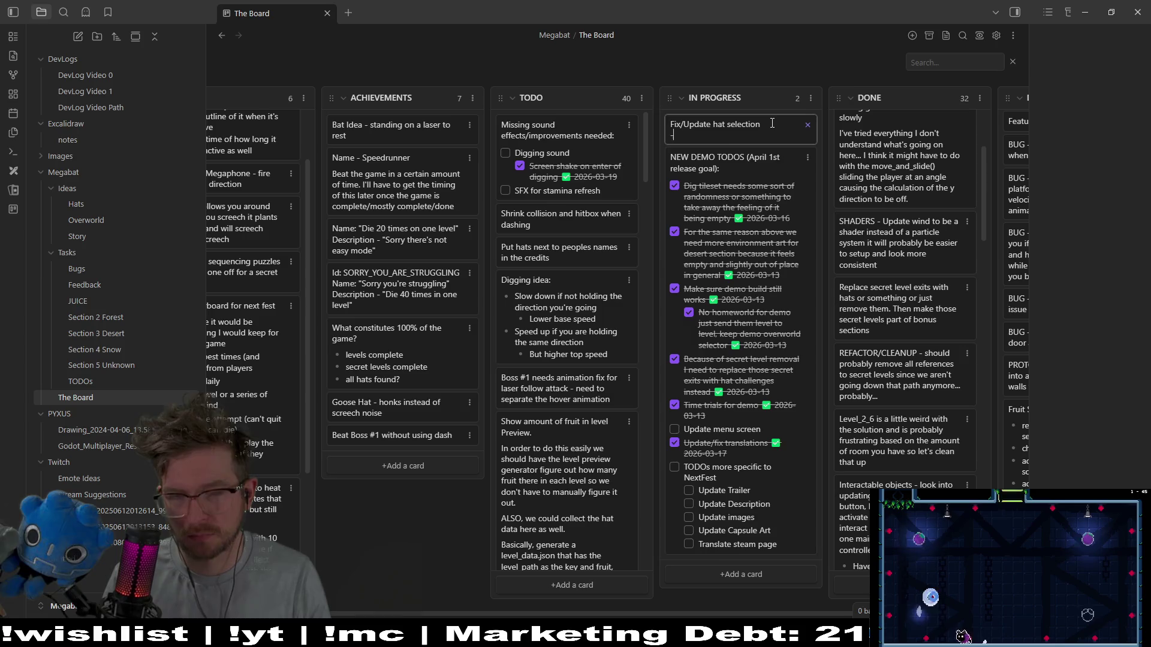
key(shift+Return)
text(- Probably remove the Hat)
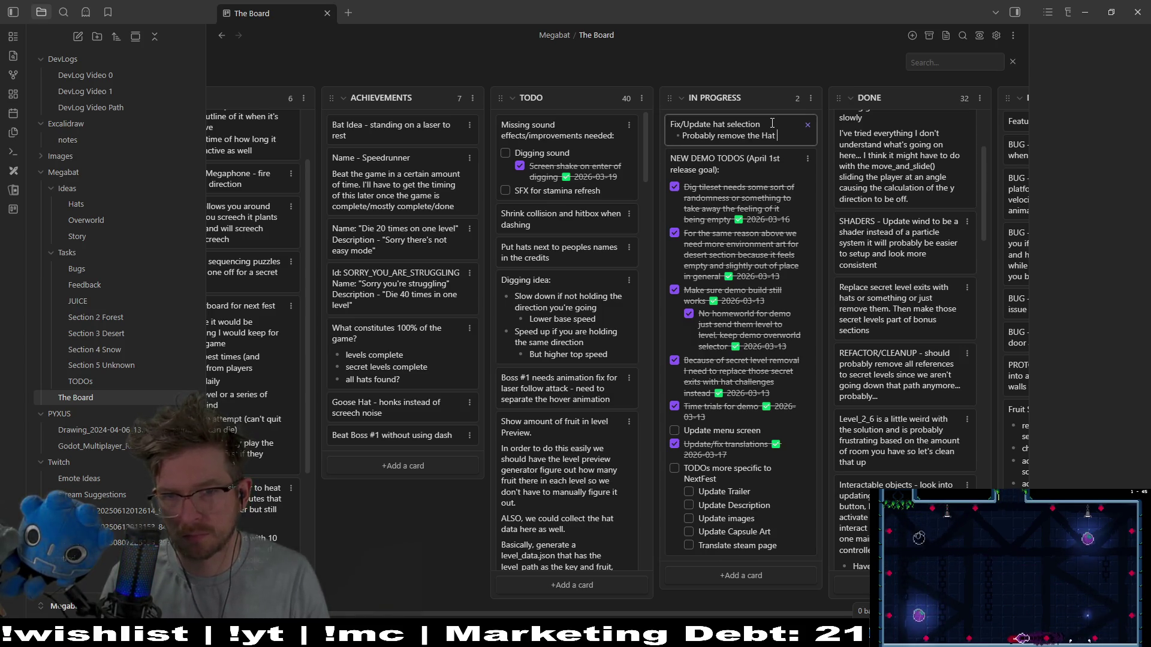
text(UI scene)
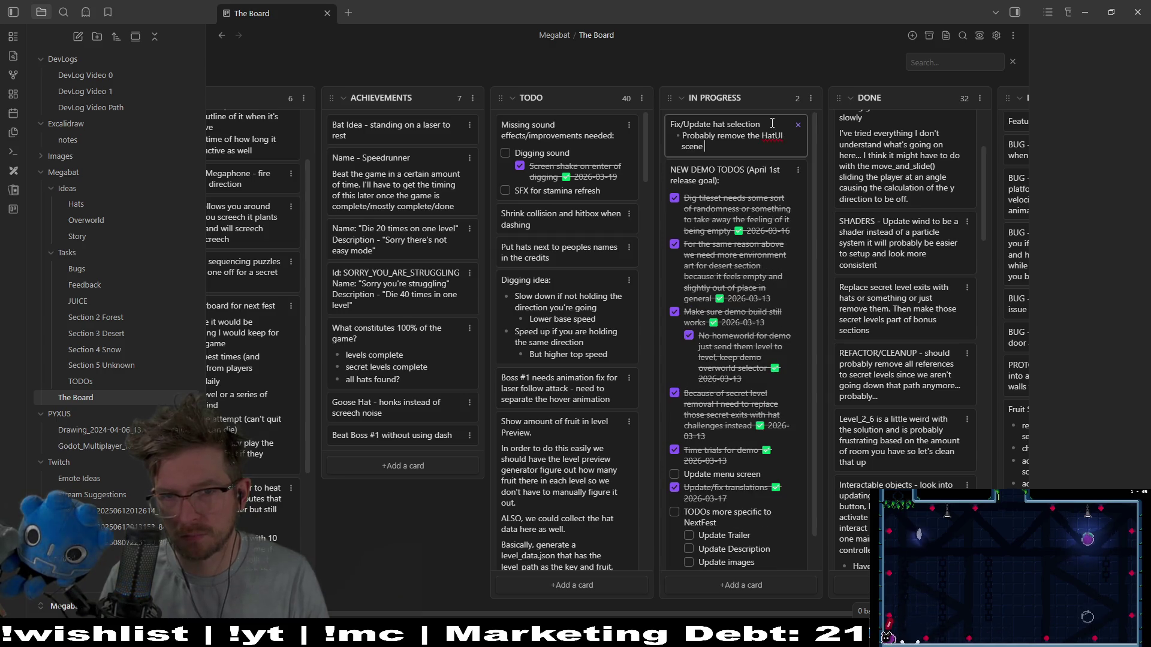
text(e ne)
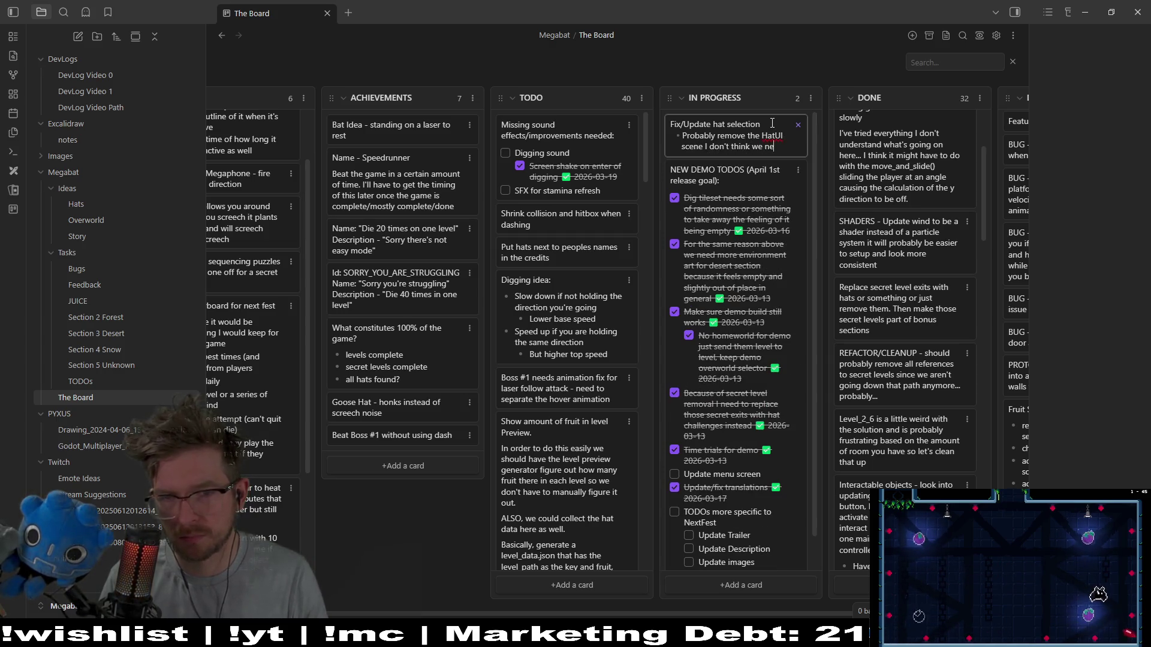
text(ed it anymore)
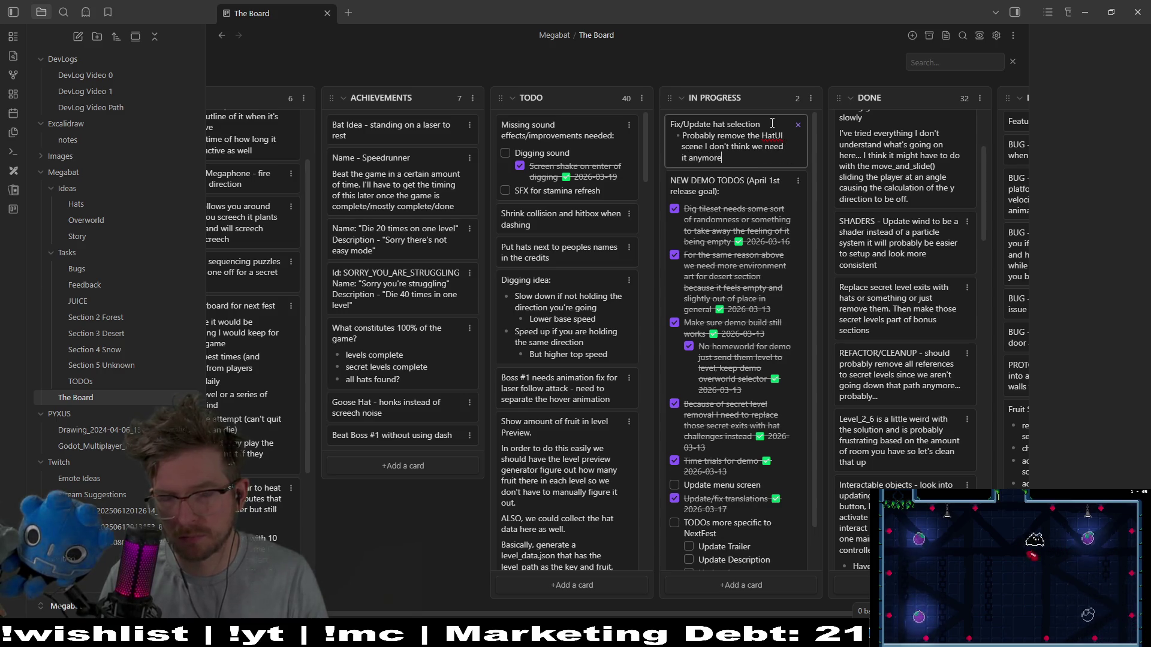
key(Return)
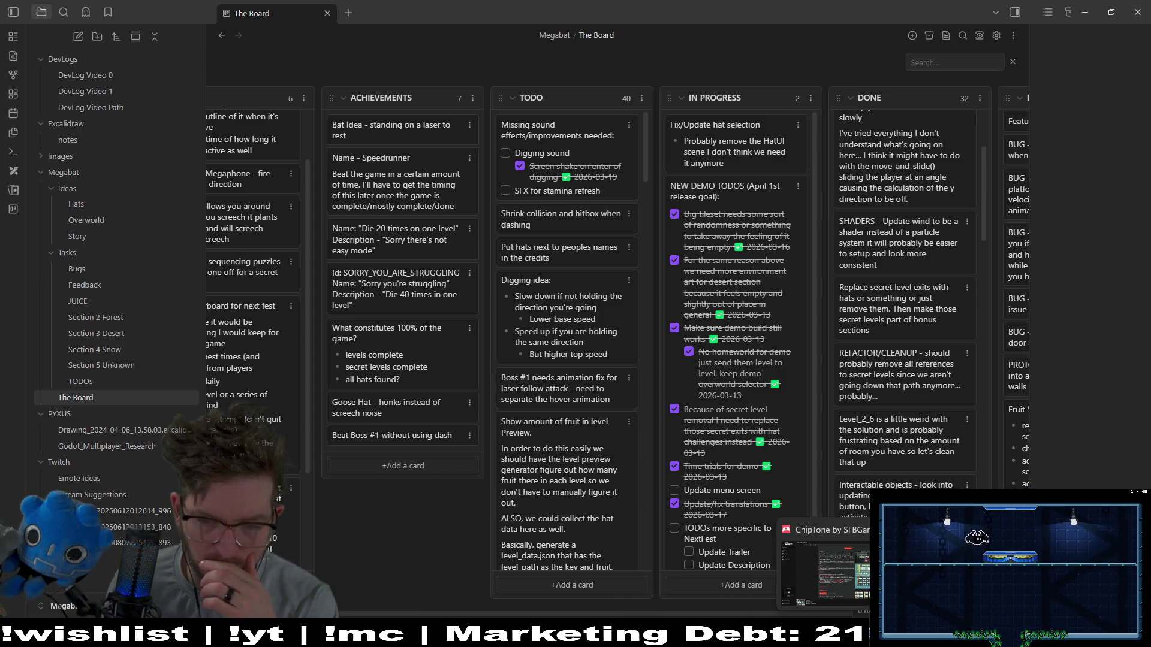
click(823, 563)
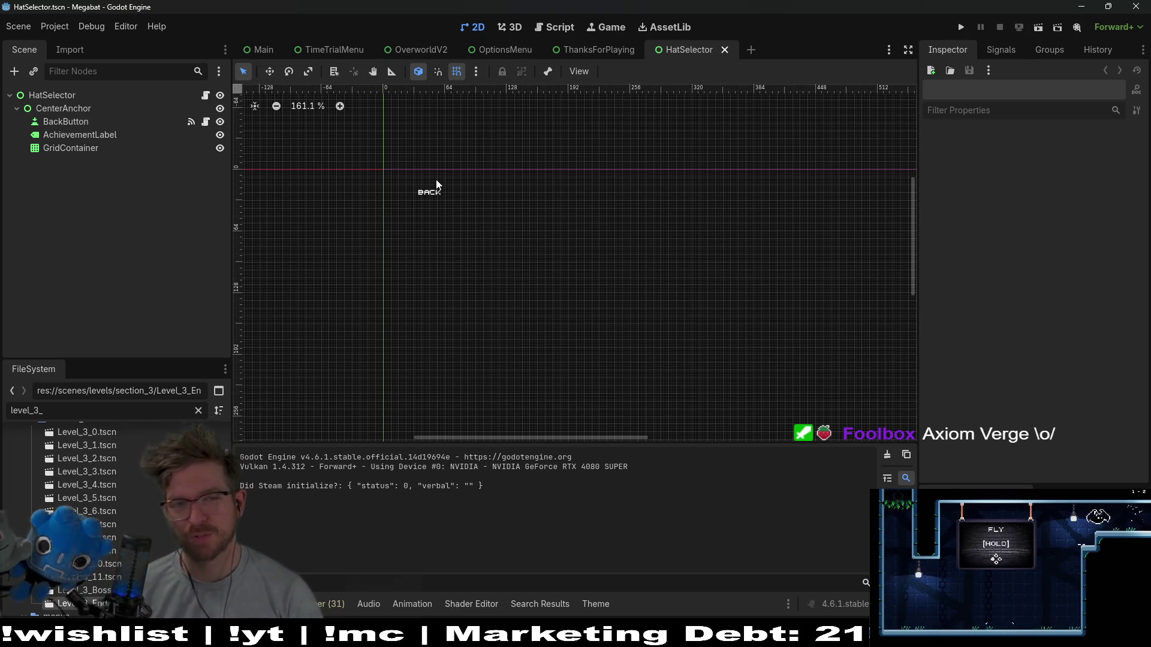
Inspect the AchievementLabel in HatSelector, then launch Megabat for a test run.
scroll(683, 272, down, 2)
scroll(604, 217, down, 3)
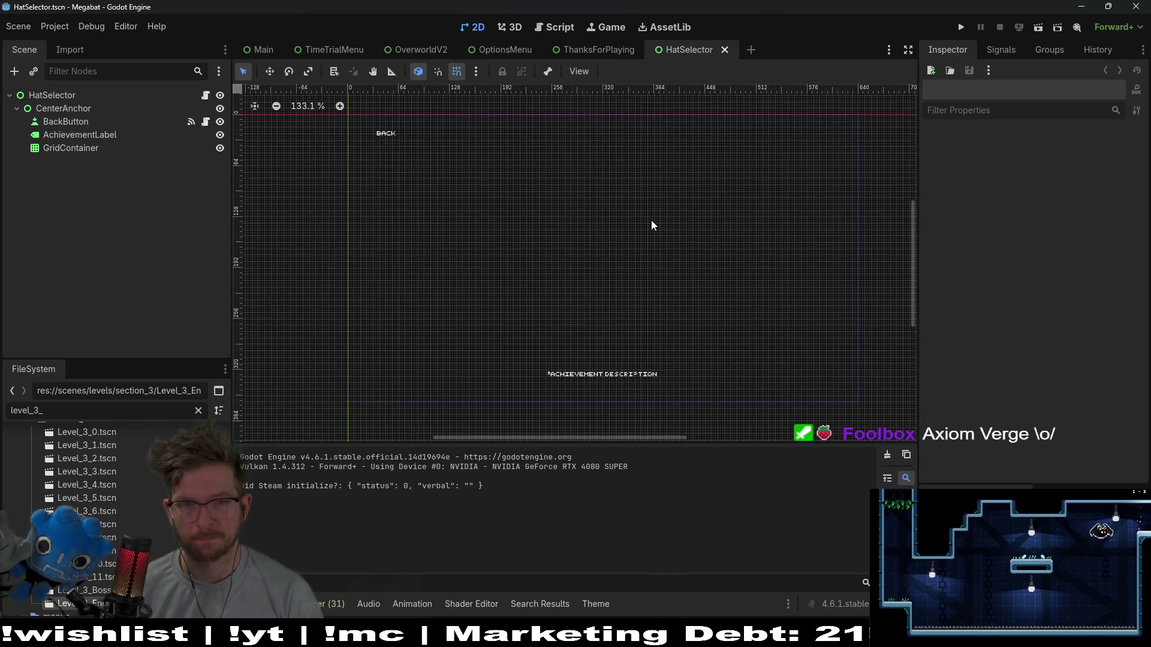
click(62, 136)
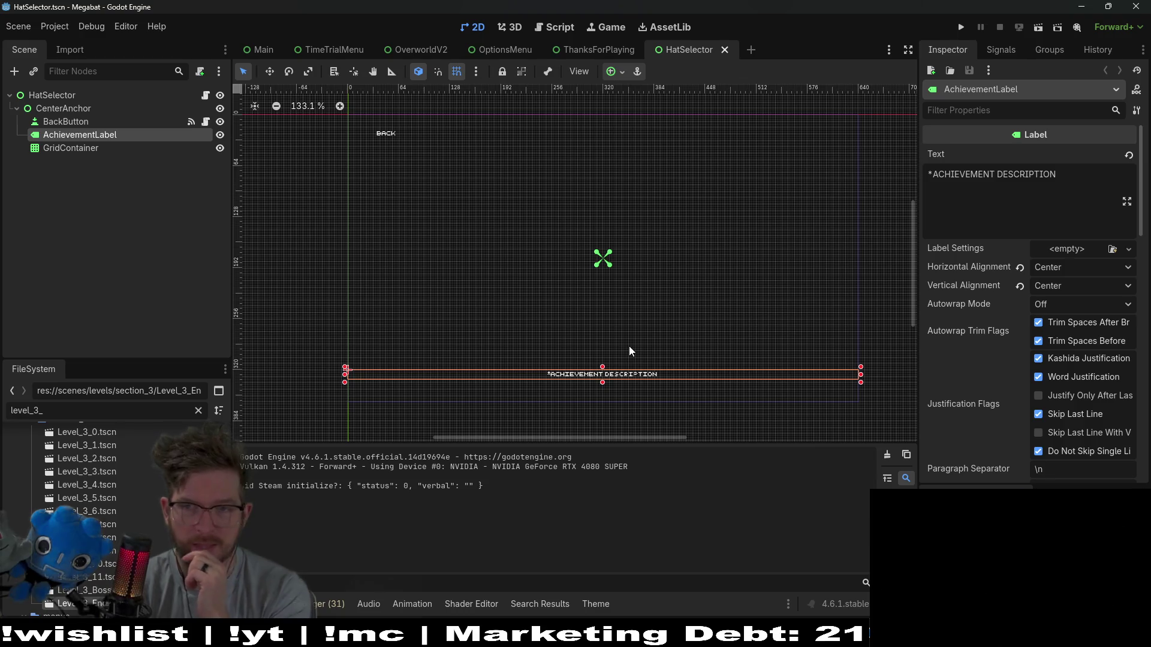
click(965, 33)
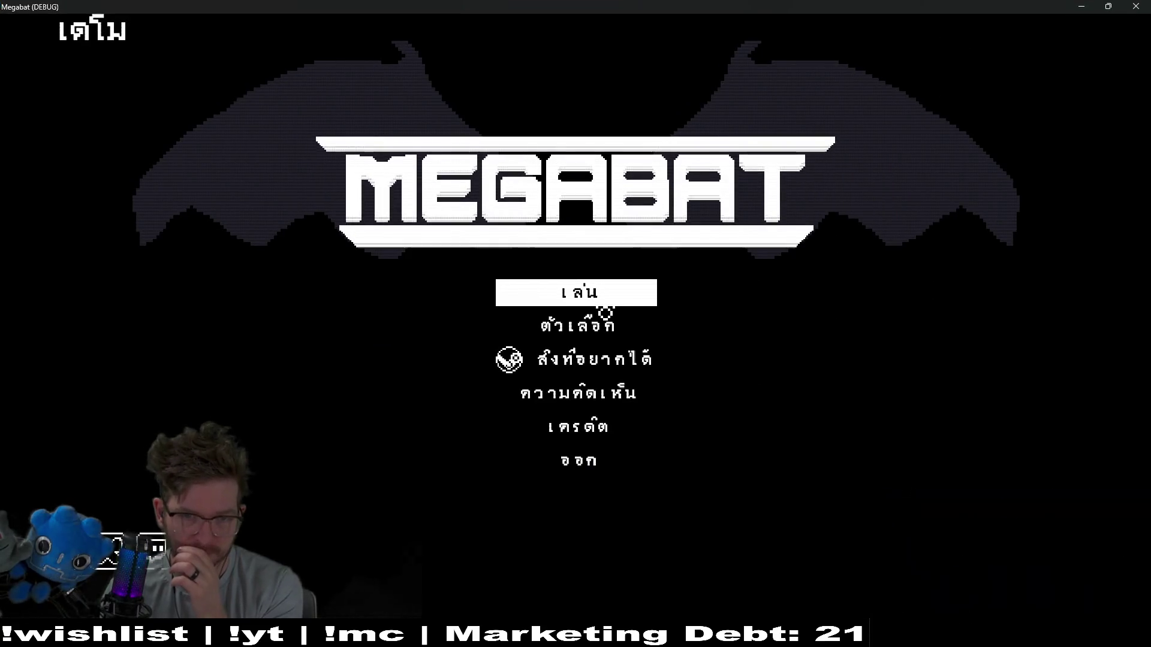
Start the game with the first profile, enter level 0-1, and open HATS from the pause menu.
click(605, 301)
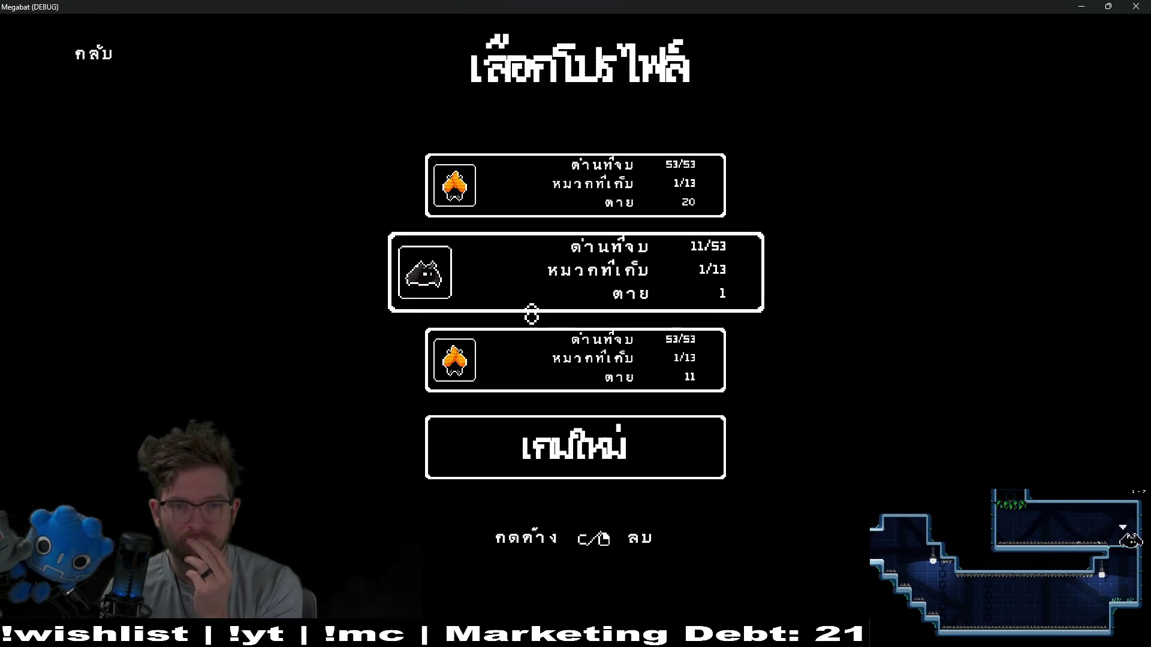
click(552, 173)
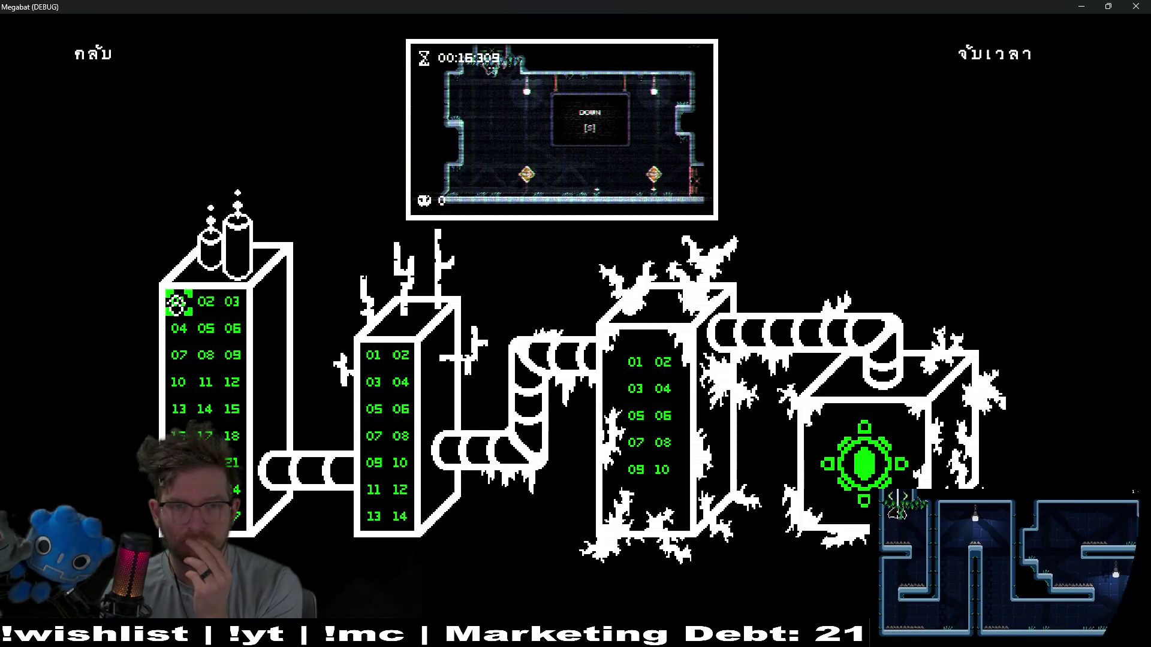
key(Return)
key(Escape)
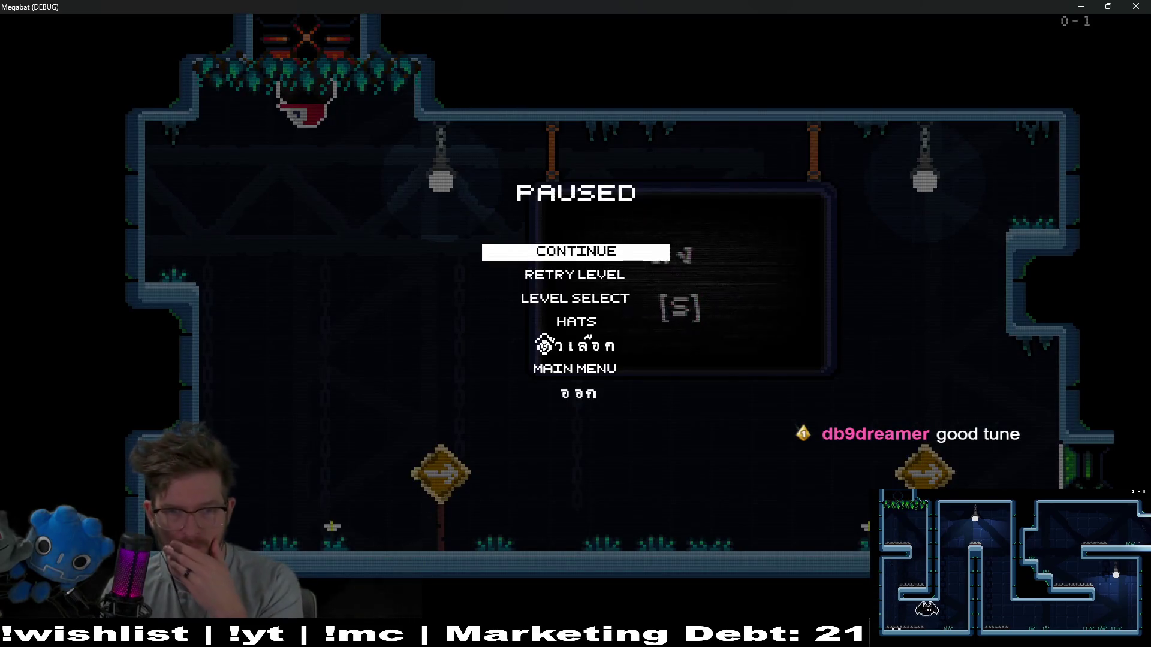
click(555, 329)
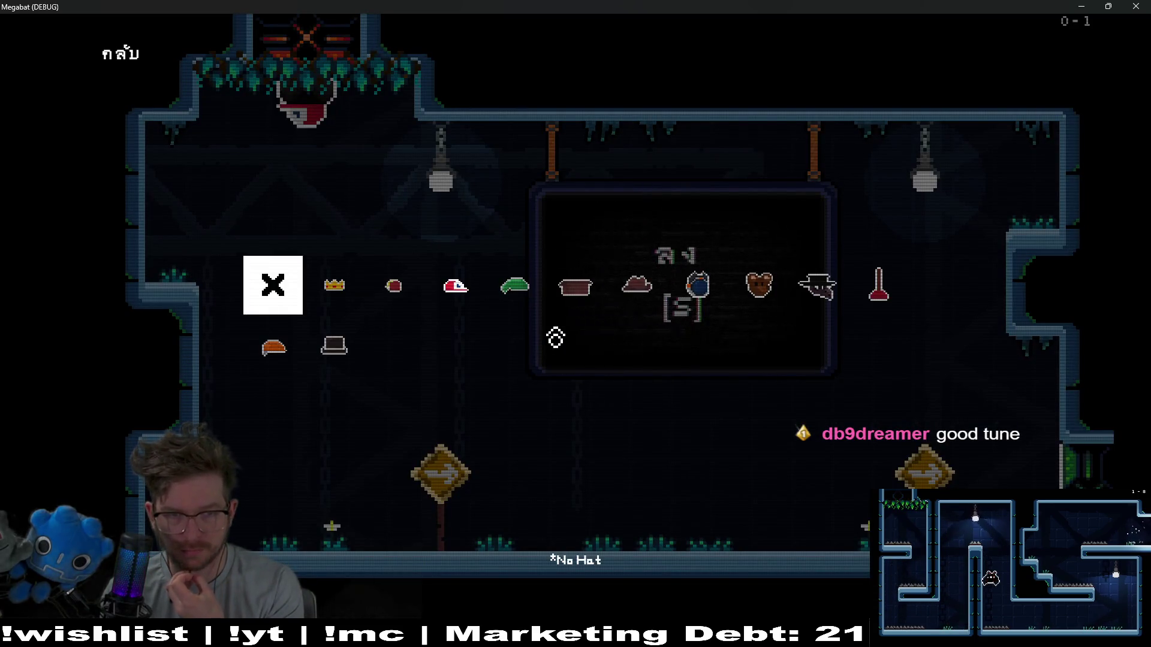
Browse the crown, cowboy hat, gumball and elf hat with the arrow keys, then close the game.
key(Right)
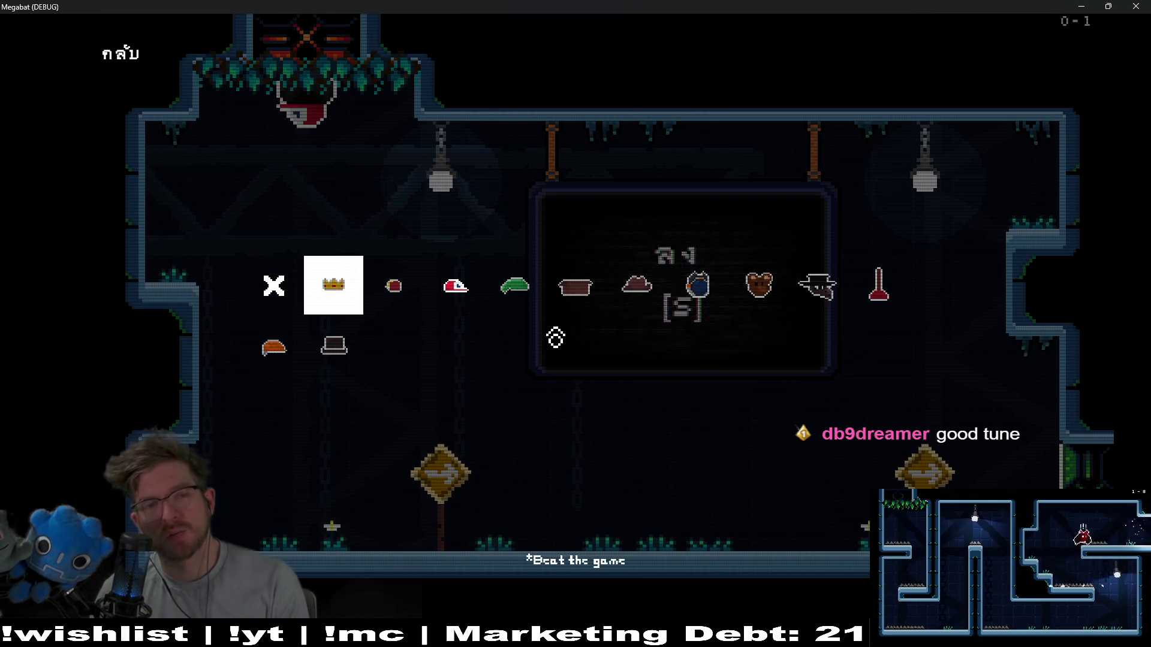
key(Right)
key(Right)
key(Right)
key(Left)
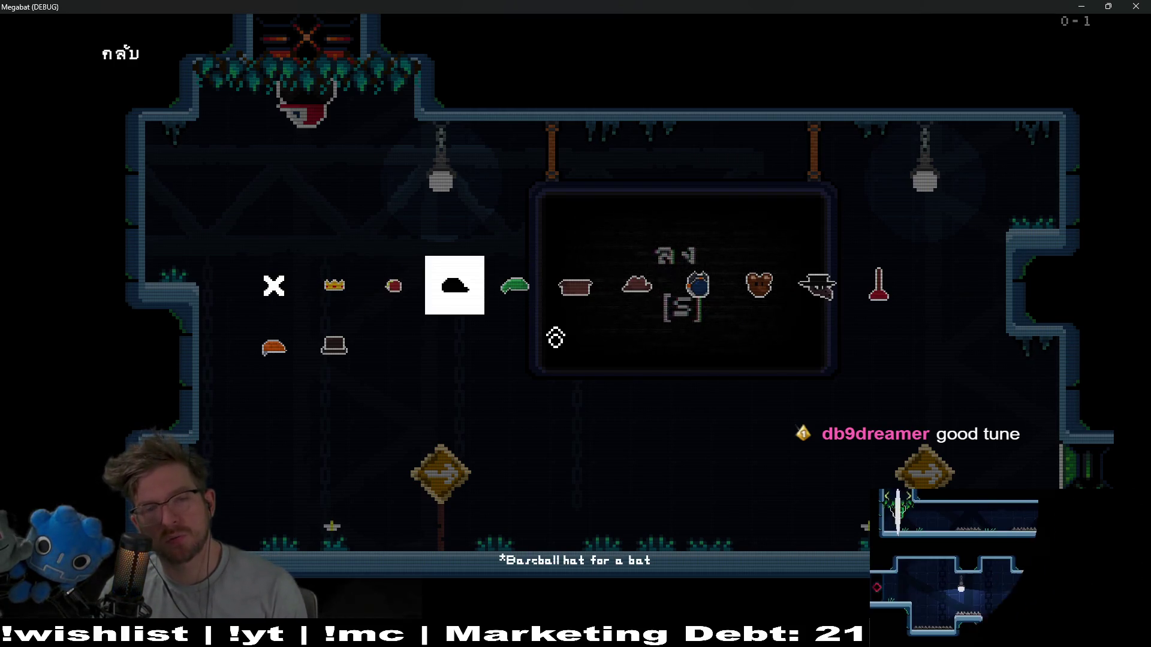
key(Right)
key(Right)
key(Right)
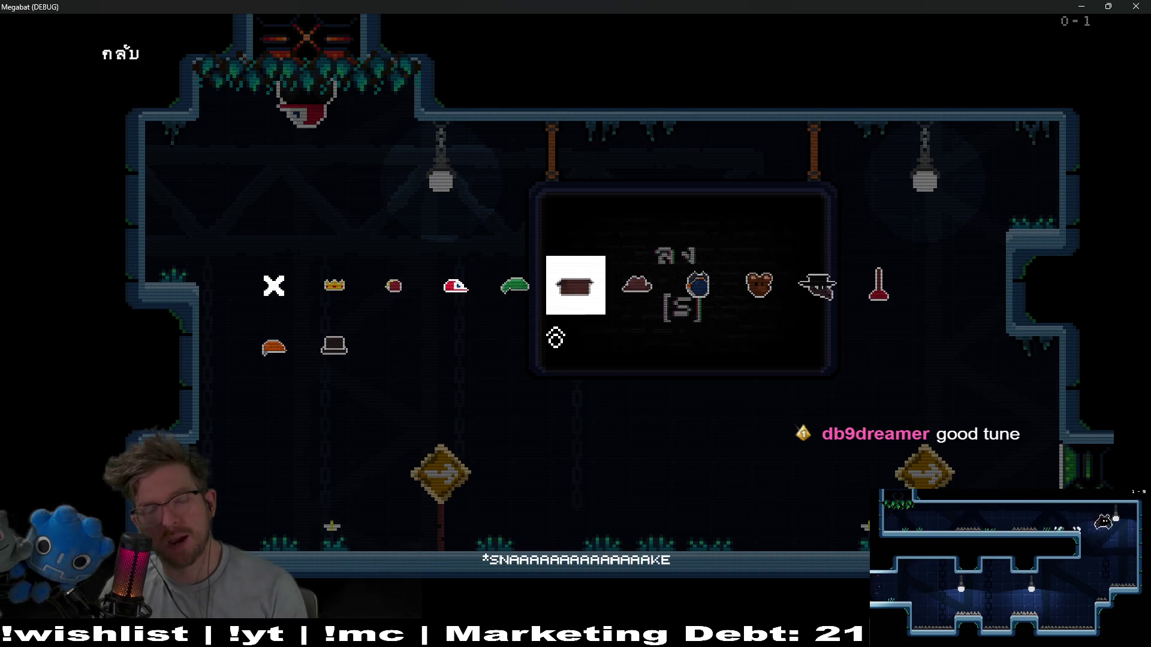
key(Left)
key(Left)
key(Left)
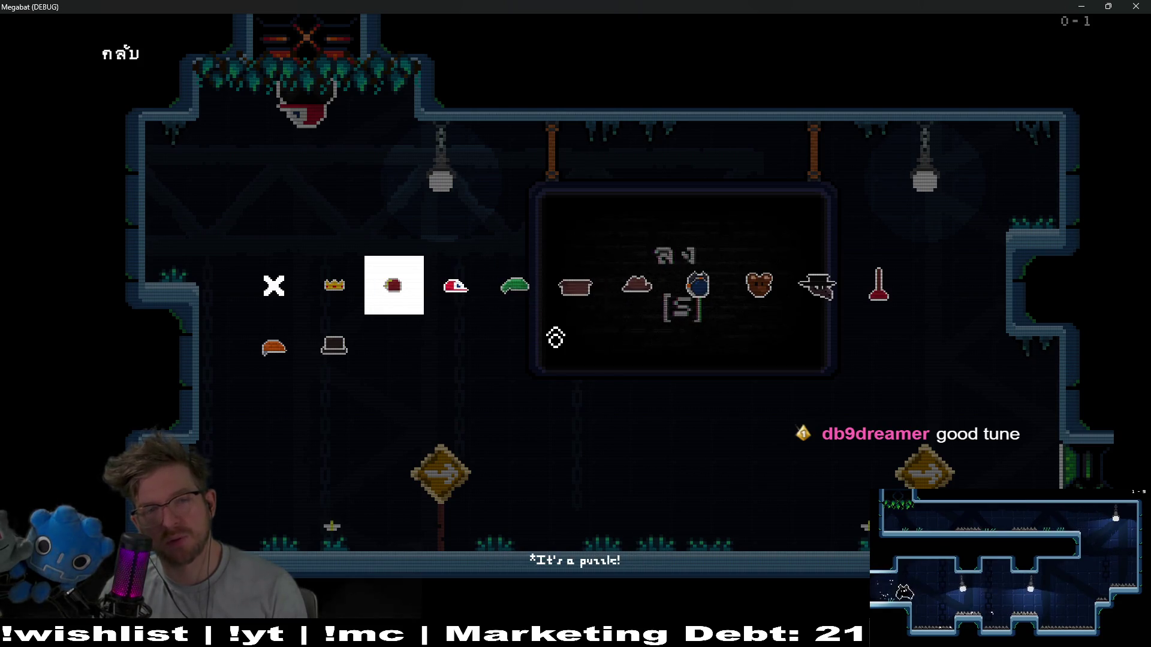
key(Right)
key(Right)
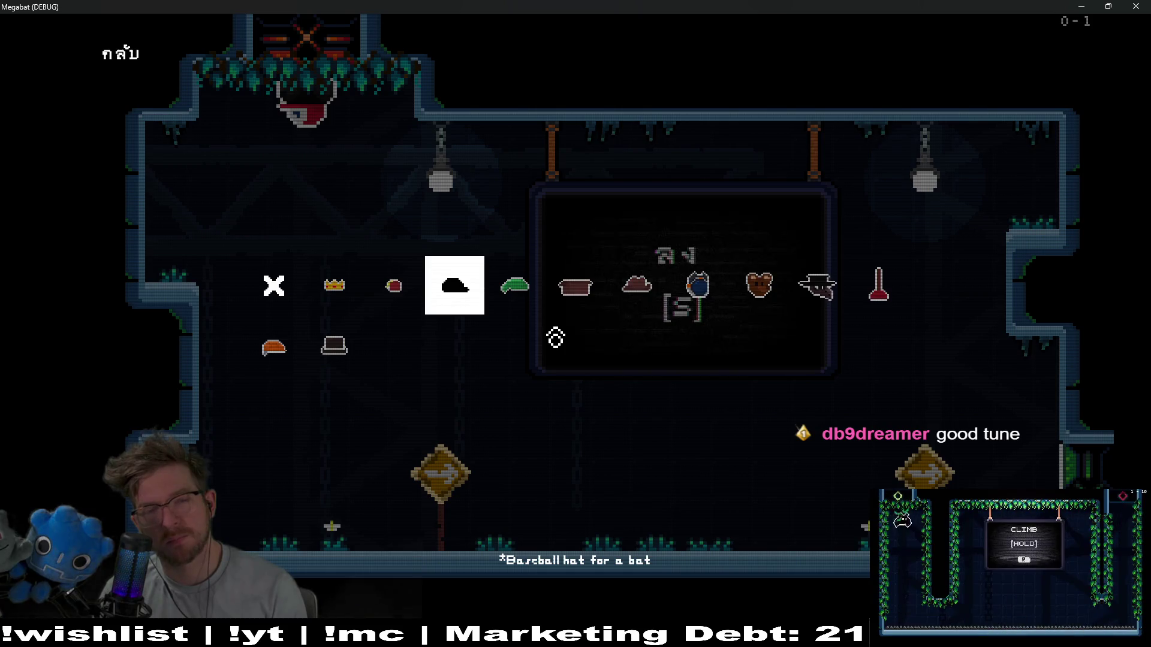
key(Right)
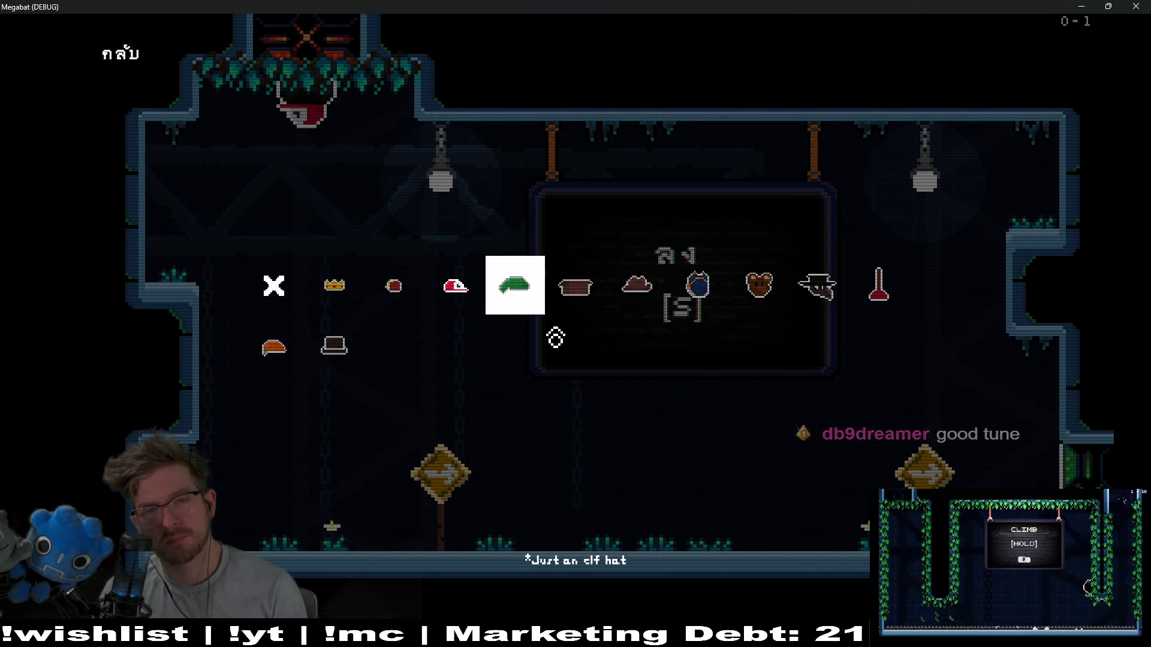
key(Right)
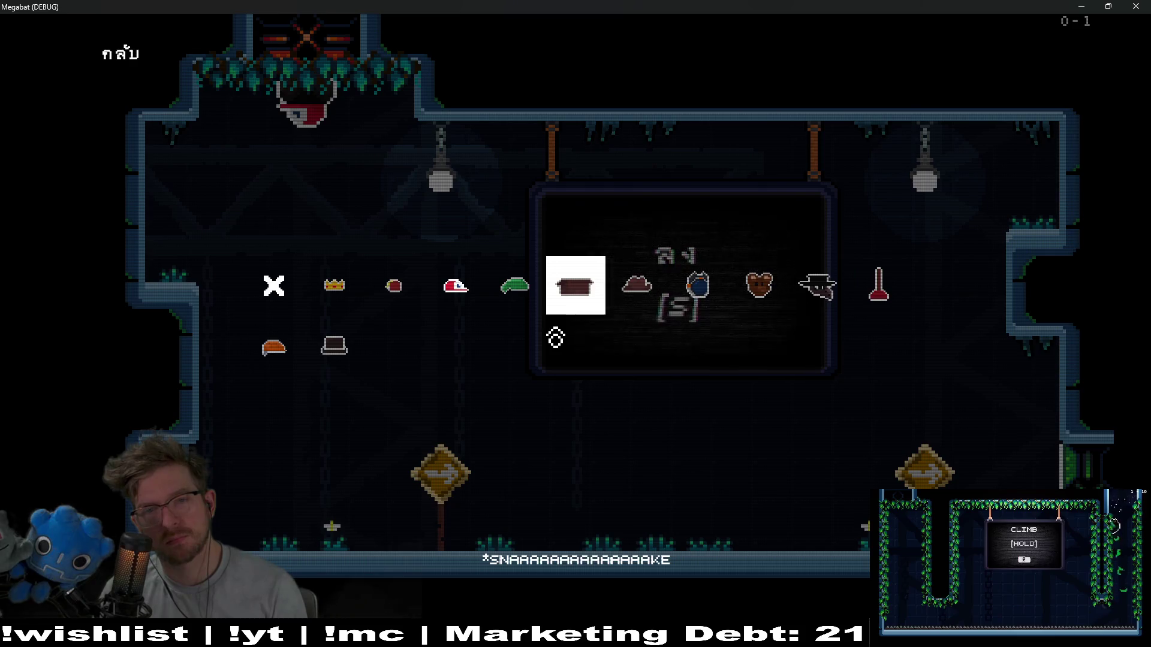
key(Left)
key(Left)
key(Left)
key(Right)
key(Right)
key(Right)
key(Right)
key(Right)
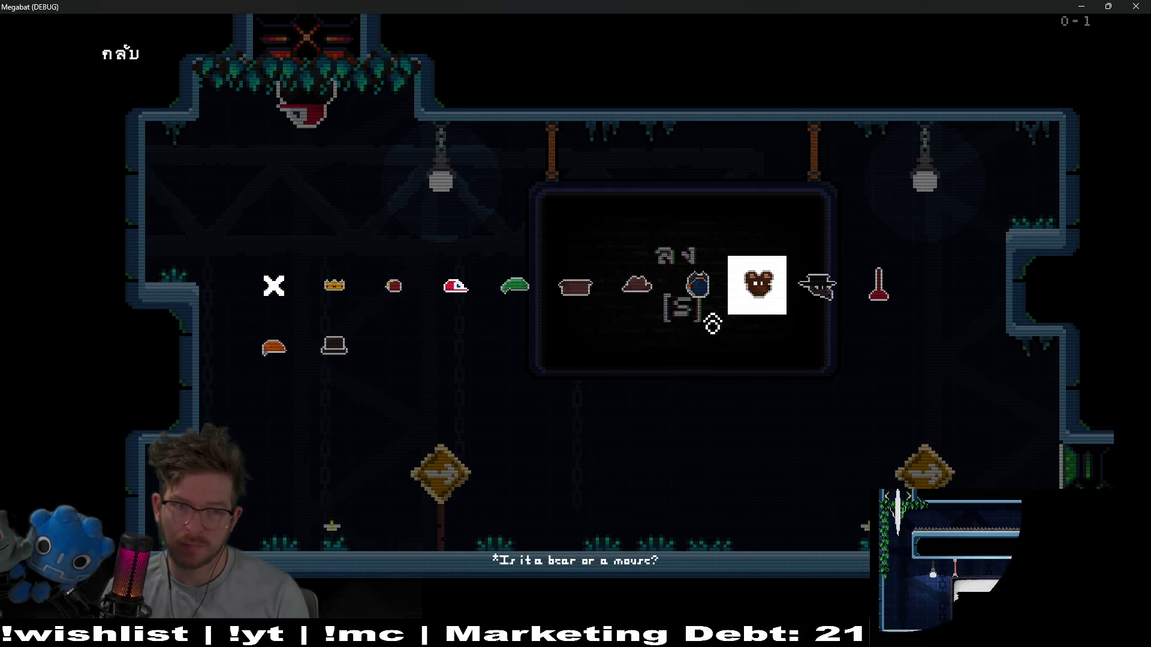
key(Left)
key(Right)
key(Right)
key(Right)
key(Left)
key(Left)
key(Left)
key(Right)
key(Right)
key(Right)
key(Left)
key(Left)
key(Left)
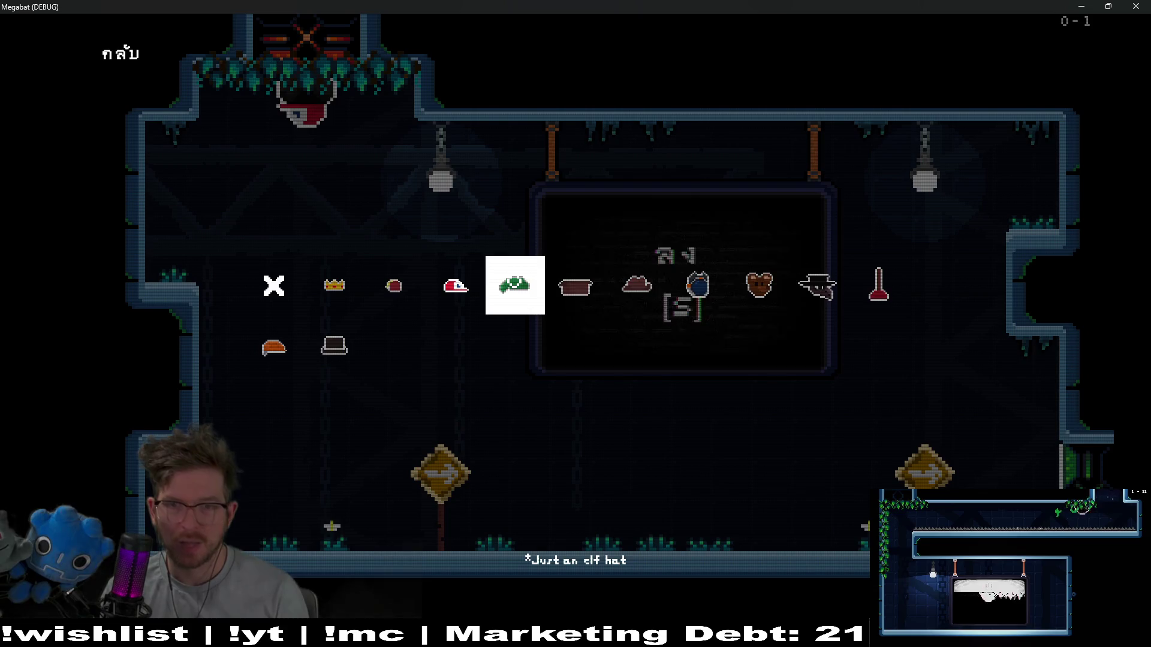
click(1135, 6)
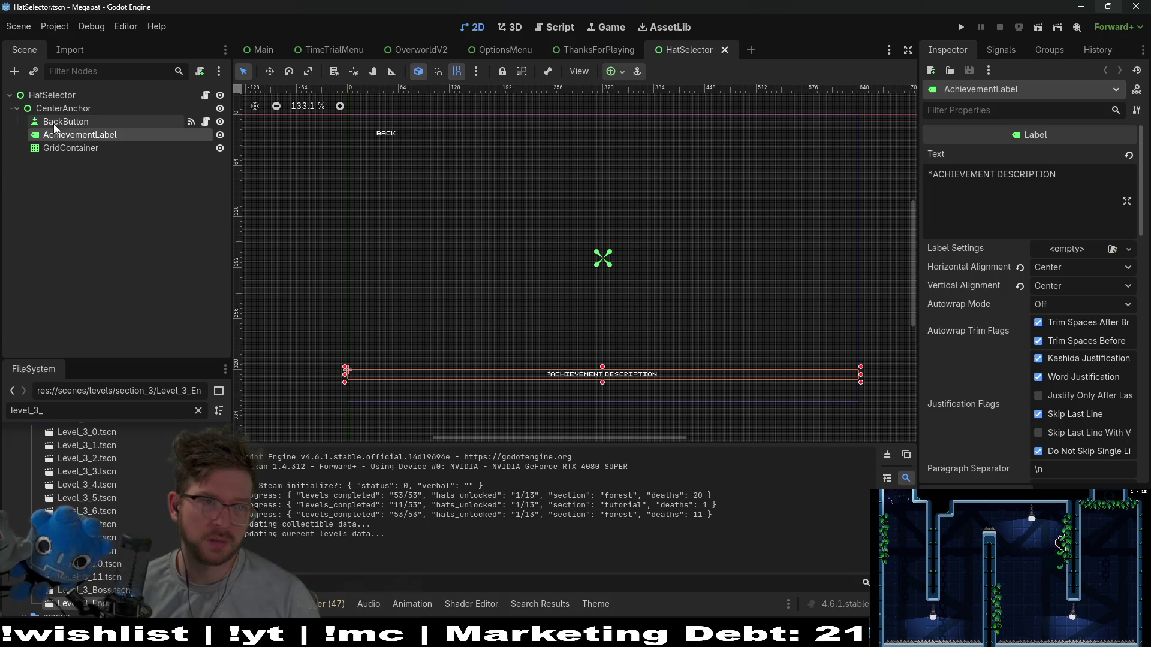
Lower the hat GridContainer's Columns from 11 to 10.
click(63, 148)
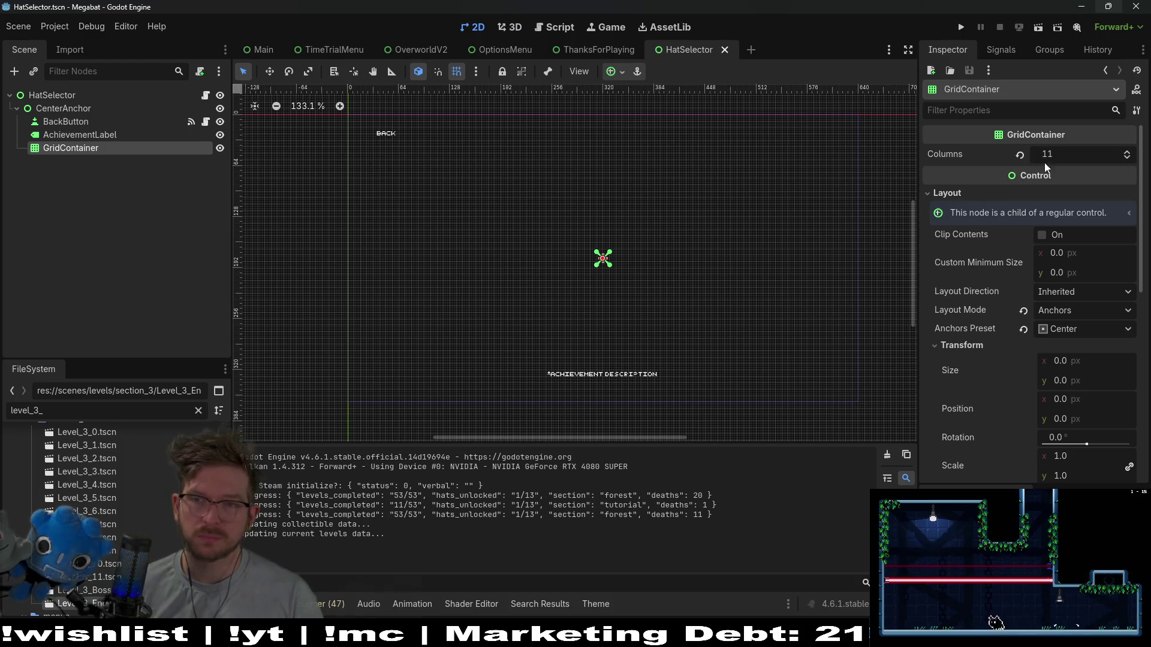
click(1127, 158)
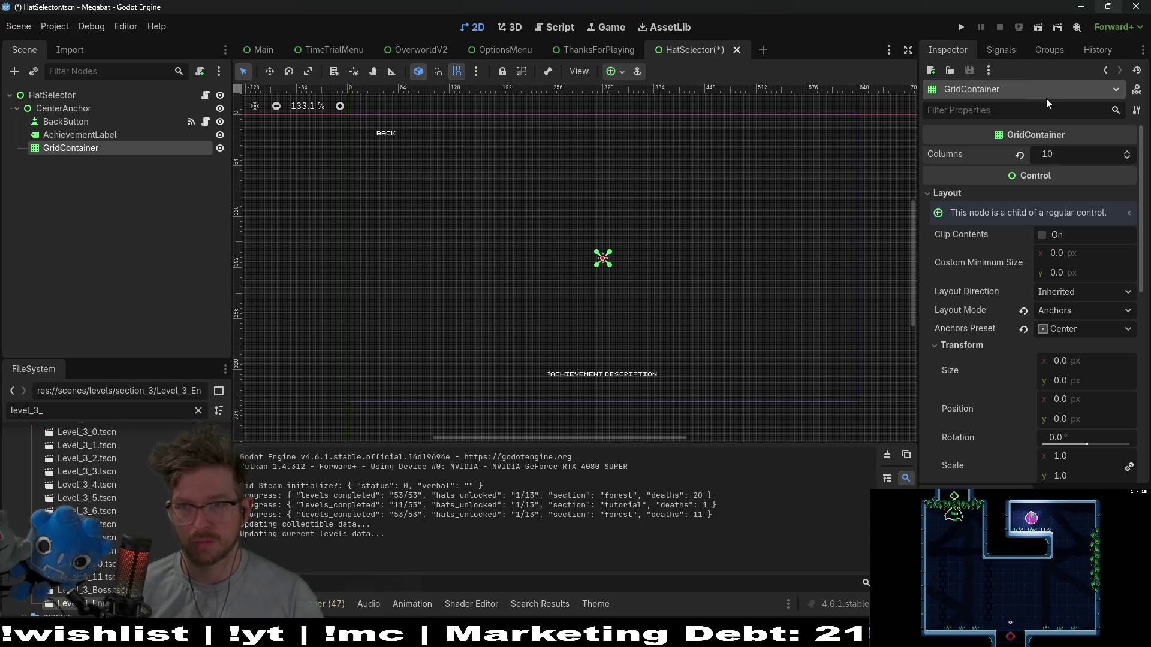
Run the project and check the 10-column grid in the pause HATS menu, then stop with F8.
click(961, 28)
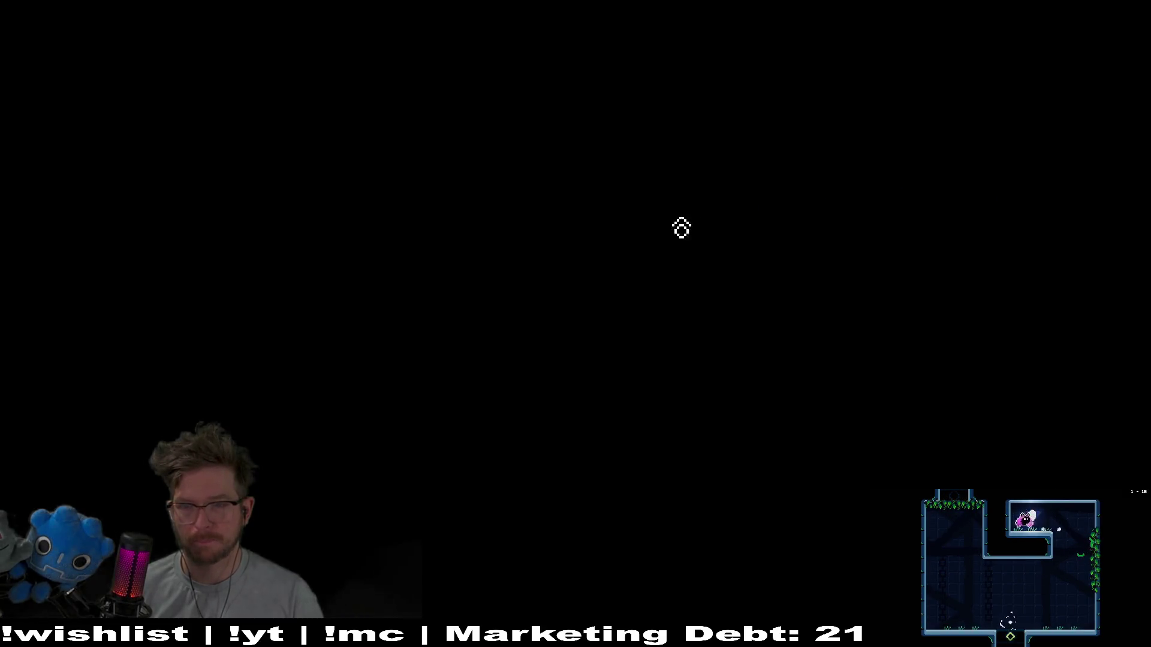
key(Return)
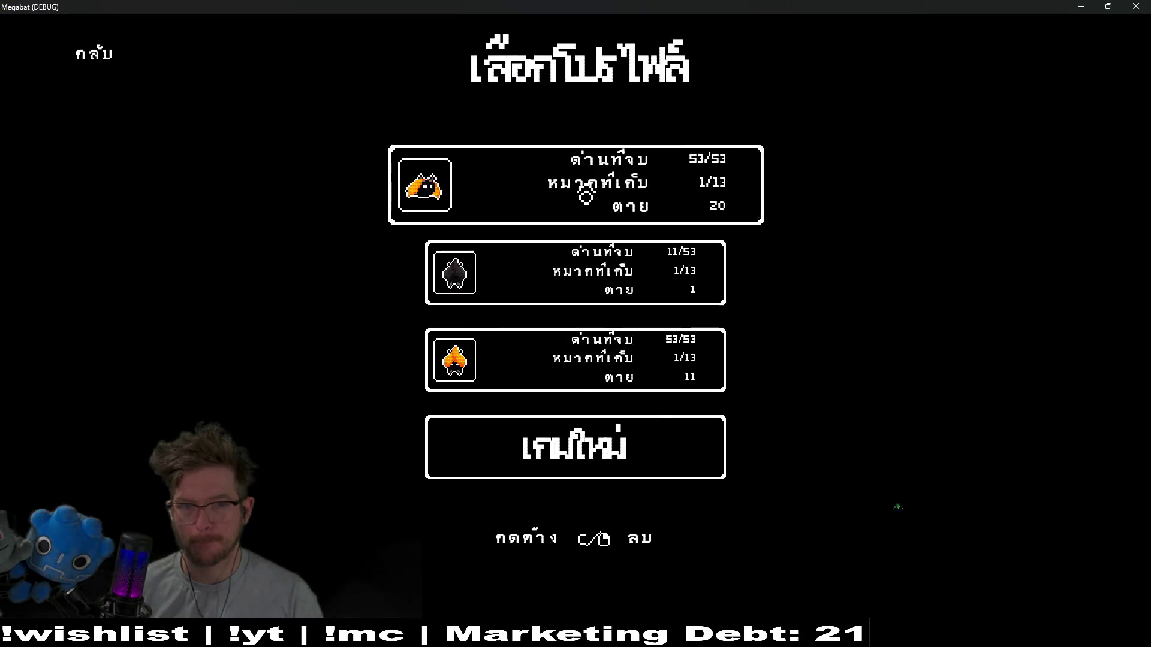
click(586, 196)
click(380, 403)
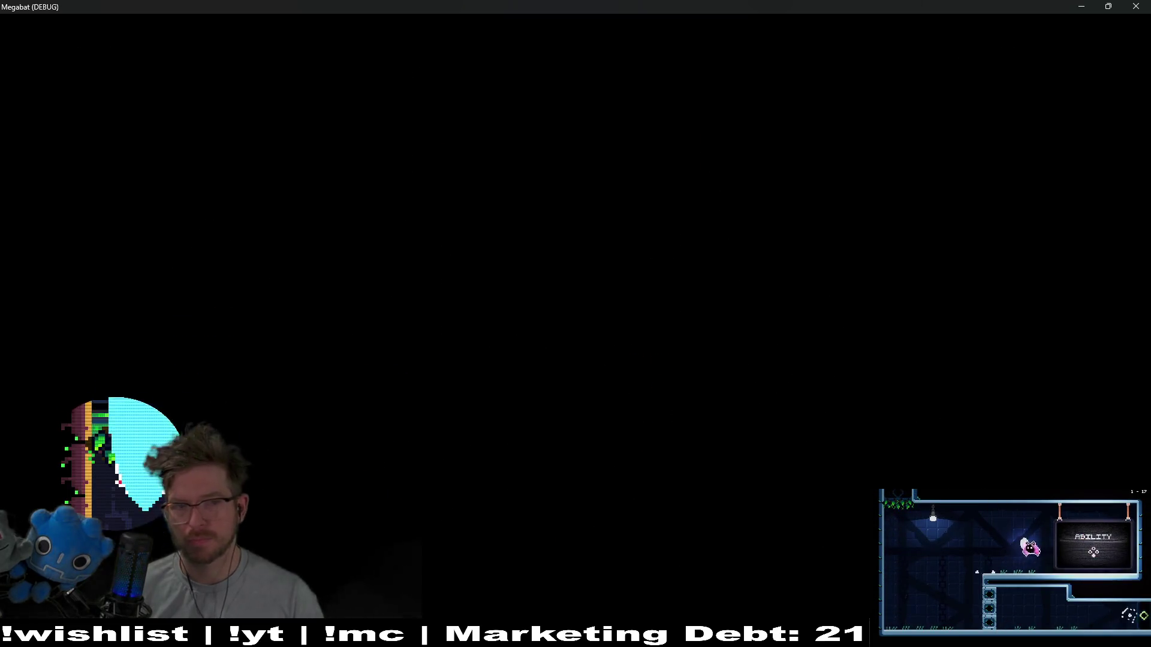
key(Escape)
click(570, 326)
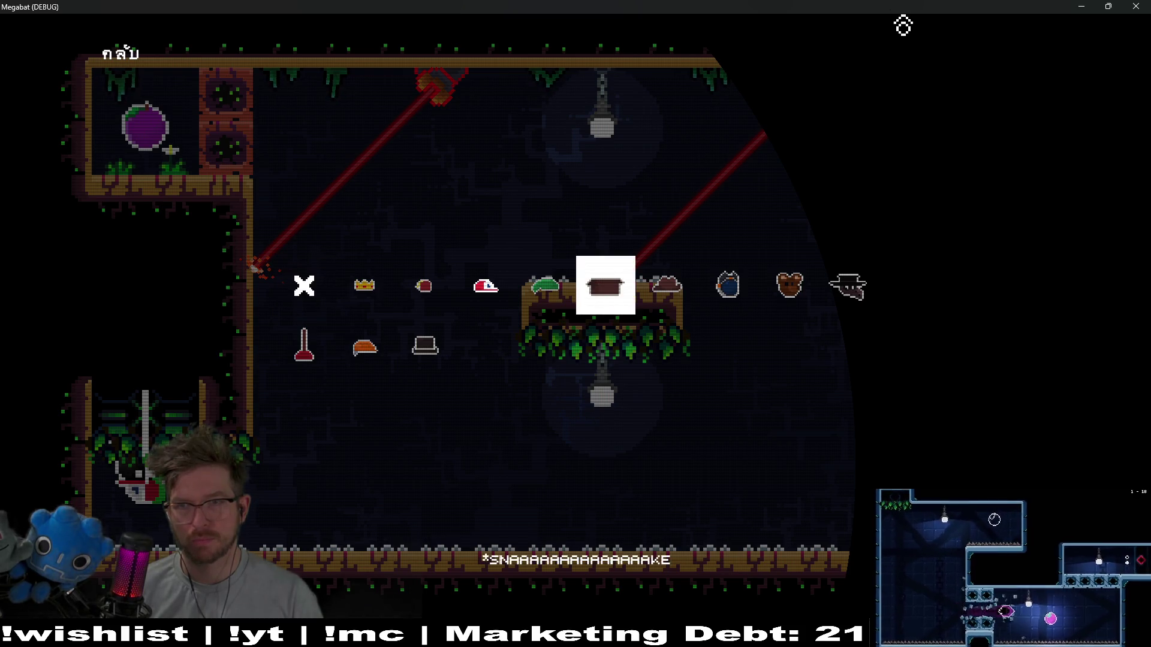
key(F8)
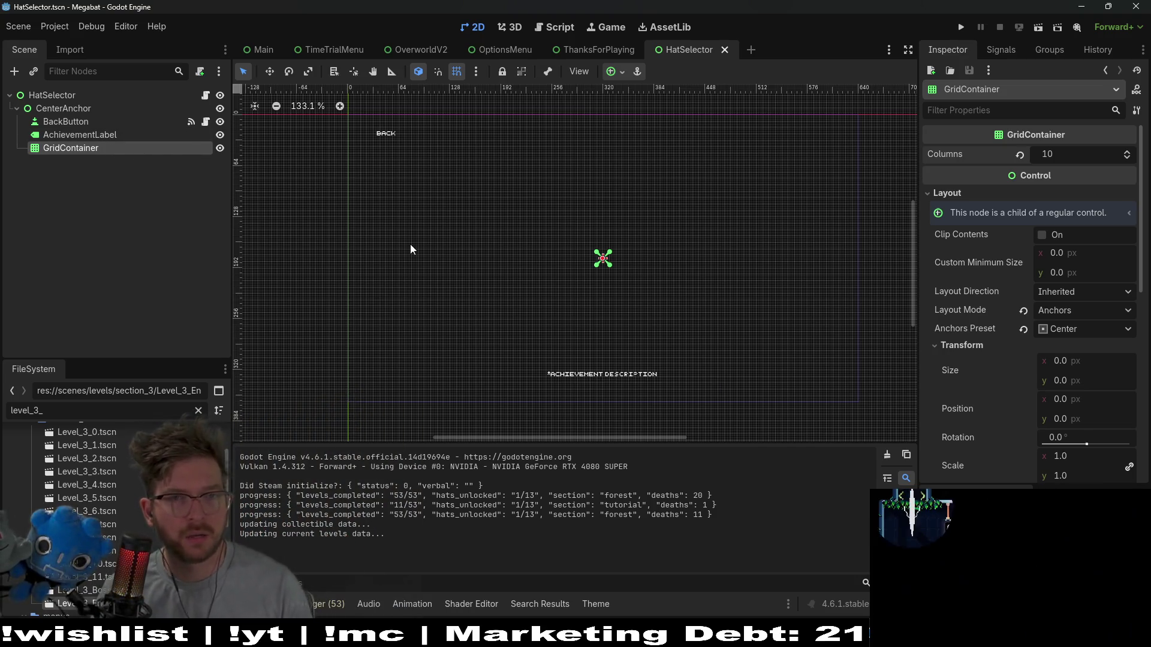
Open HatButton.tscn through Quick Open by searching 'hatbutton'.
key(shift+alt+o)
text(hatbutton)
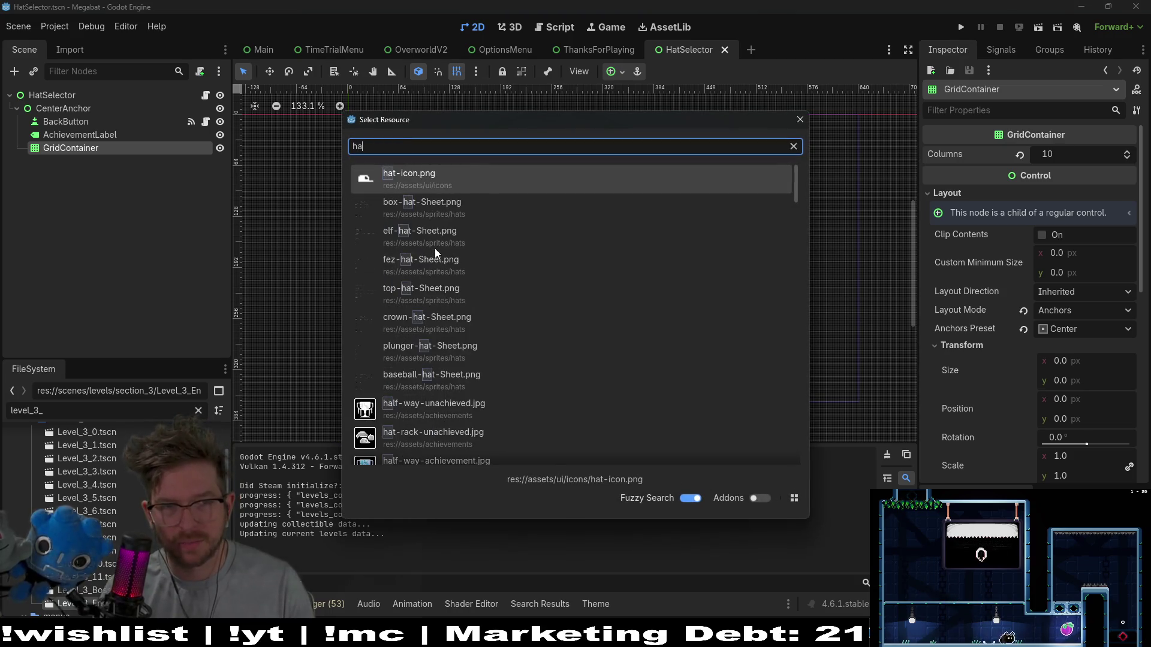
key(Down)
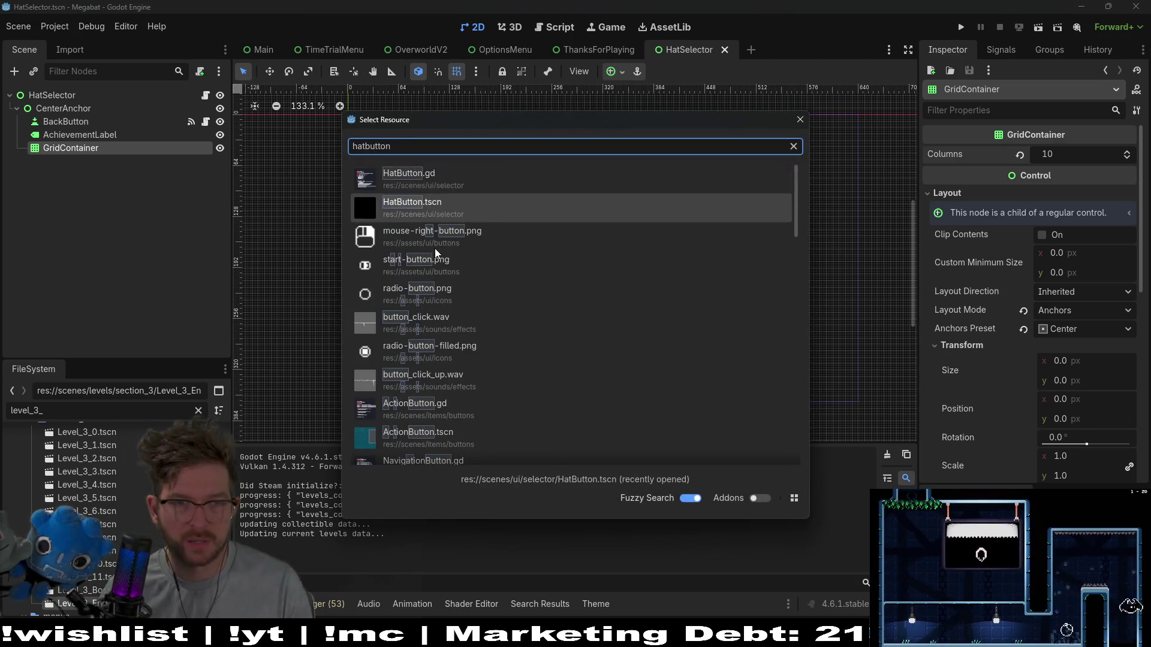
key(Return)
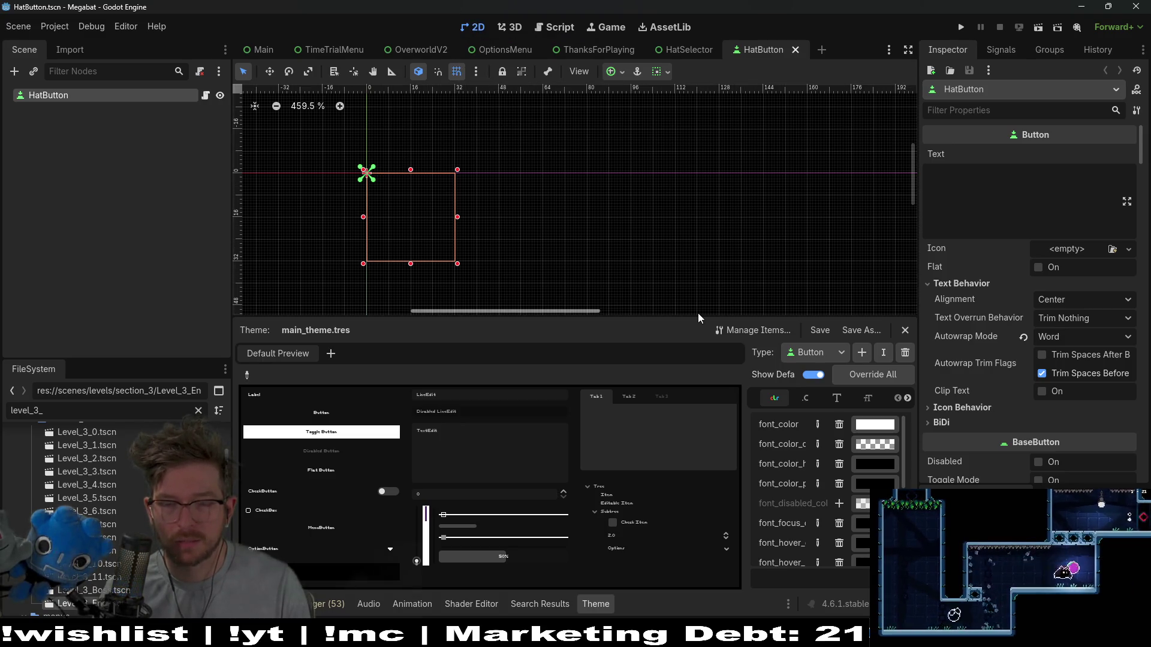
Open the HatButton script in an enlarged code view, then switch to the Obsidian board.
scroll(365, 232, right, 5)
click(204, 96)
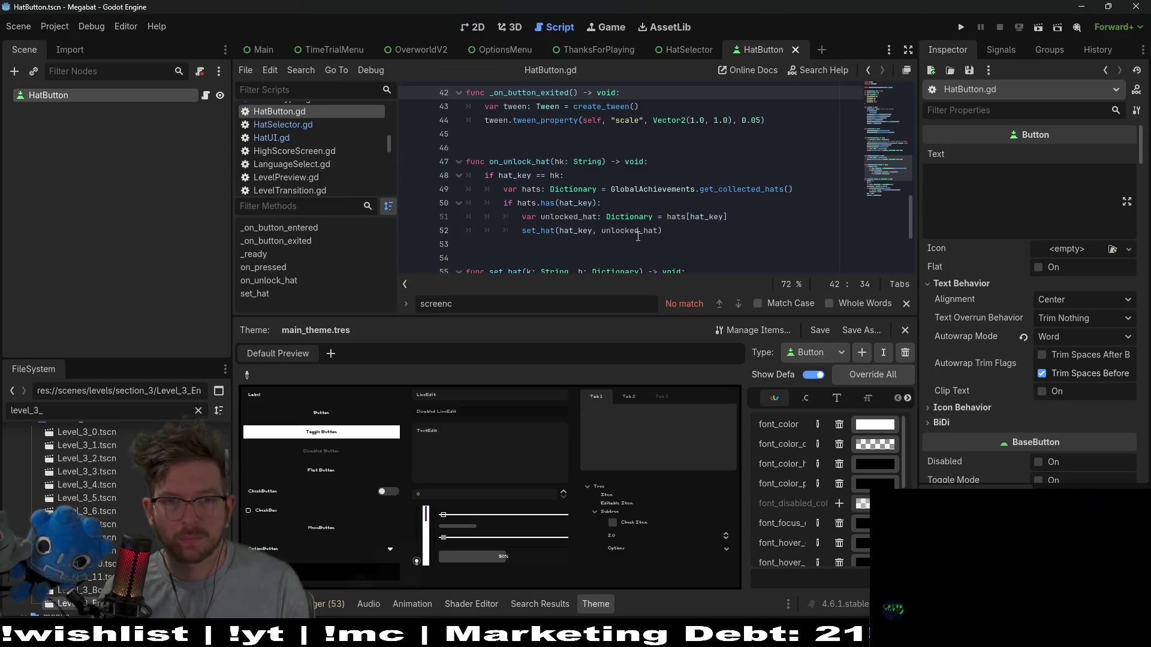
drag(681, 316, 690, 384)
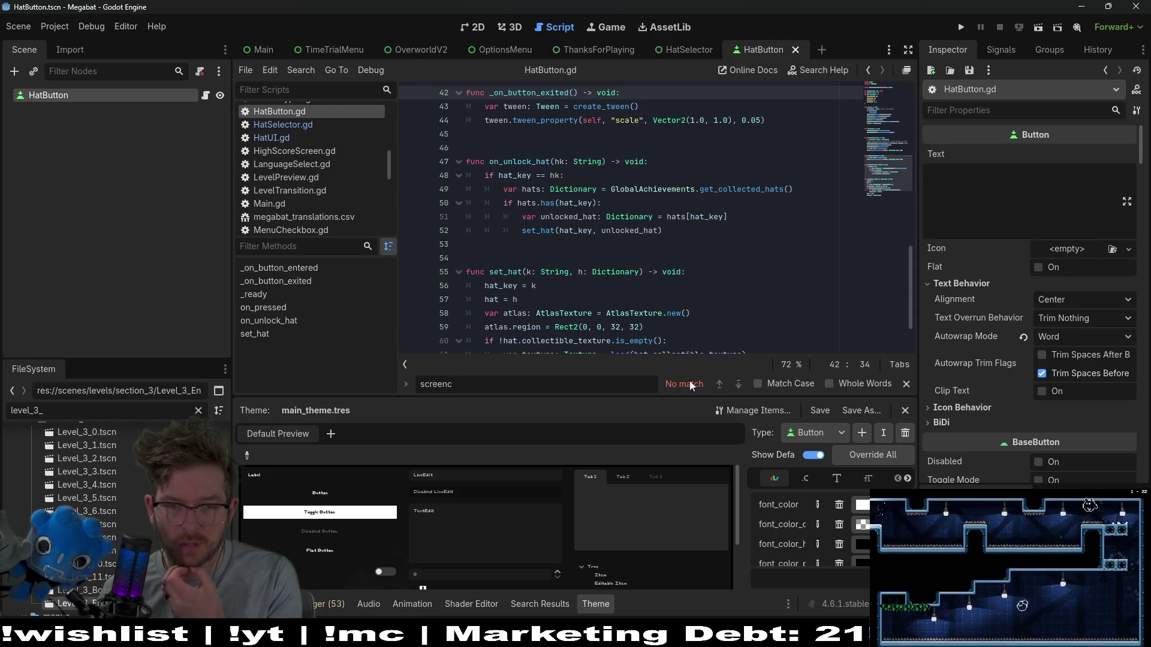
scroll(673, 262, down, 2)
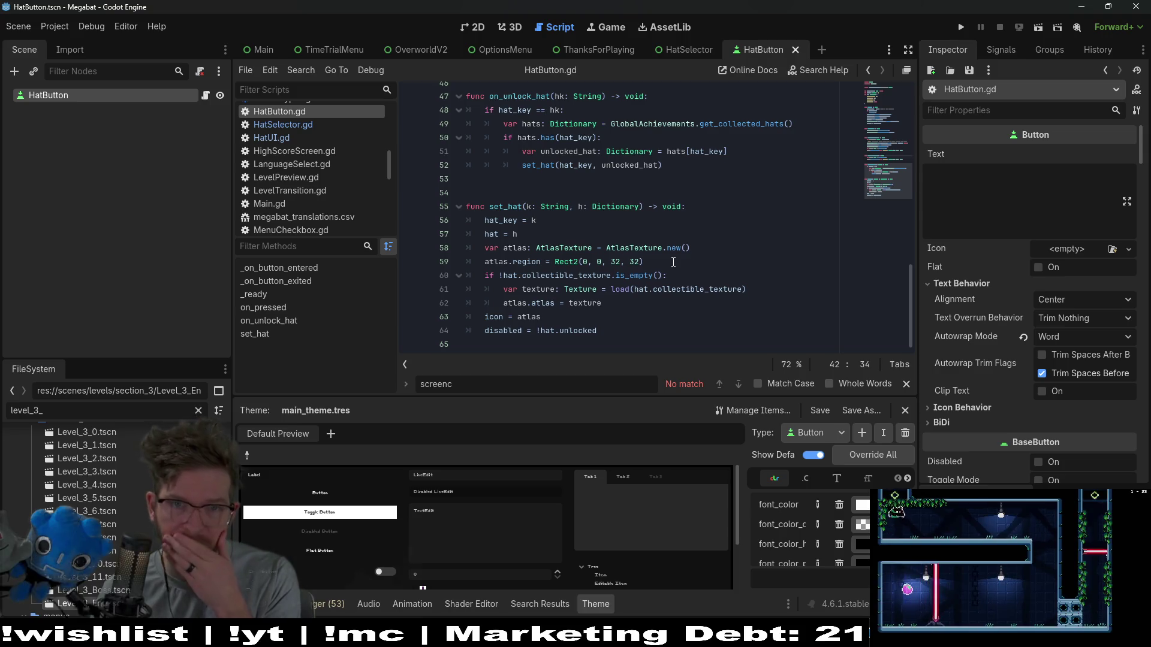
scroll(673, 261, up, 4)
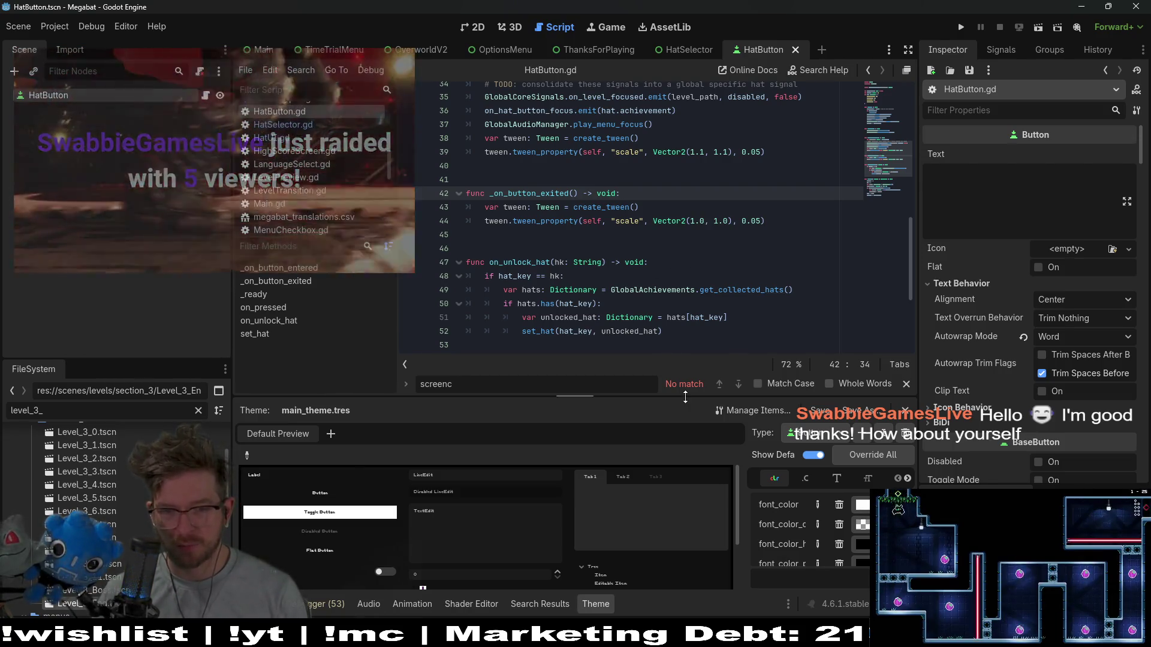
key(alt+Tab)
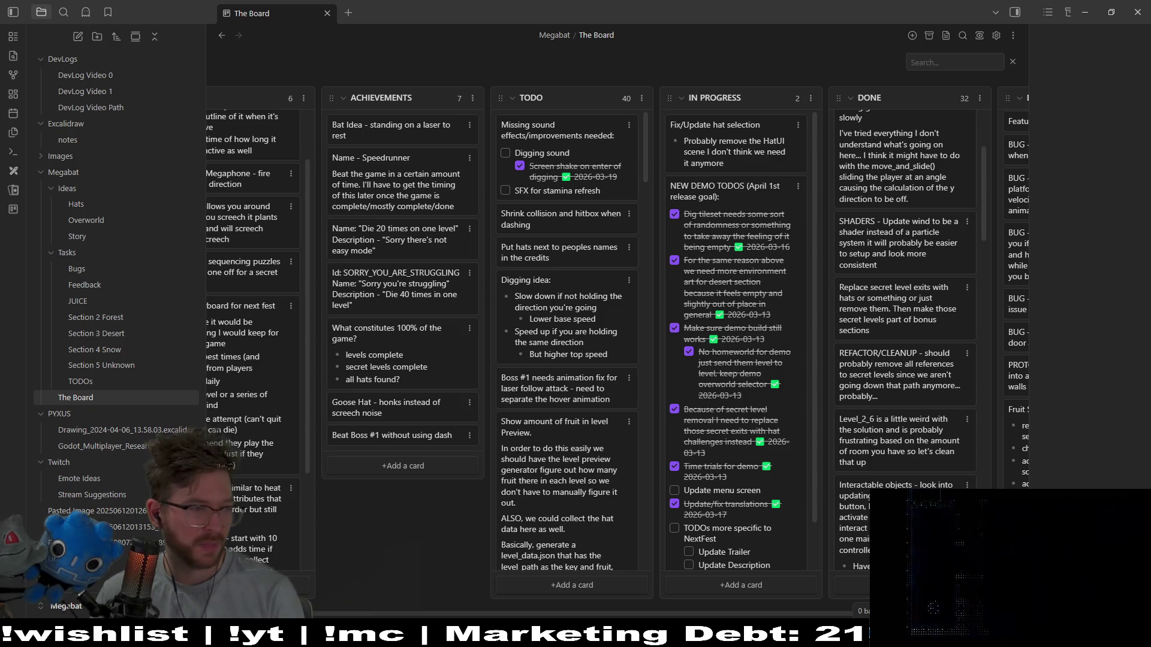
key(alt+Tab)
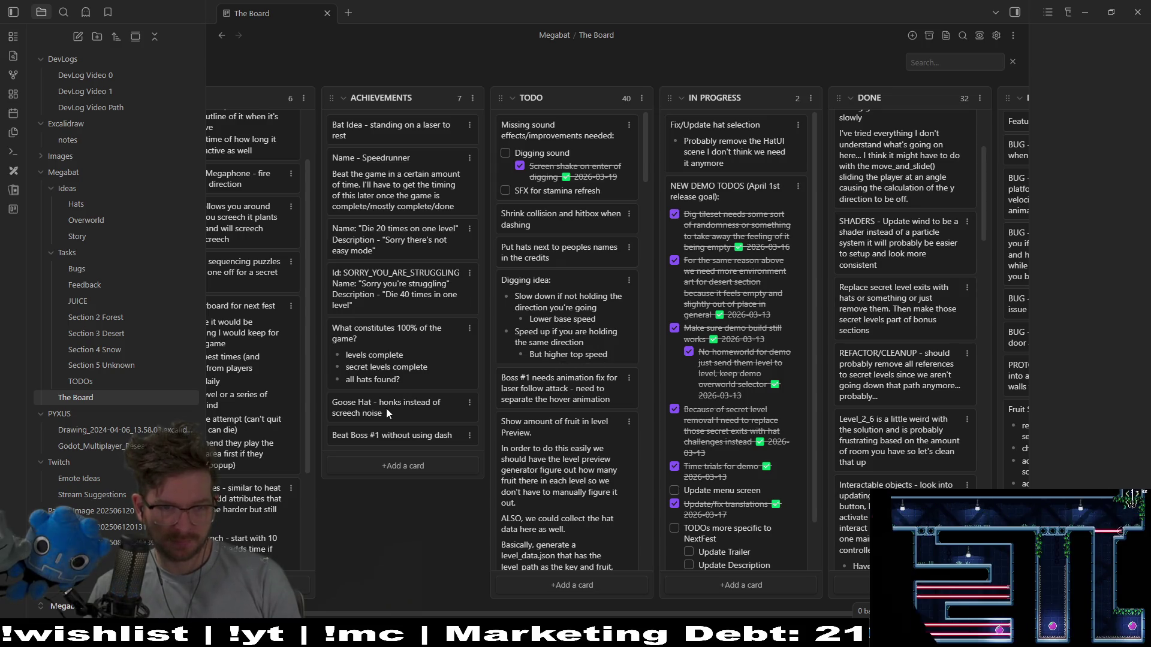
Credit the suggester on the Goose Hat card and move it just below Bat Idea.
double_click(404, 411)
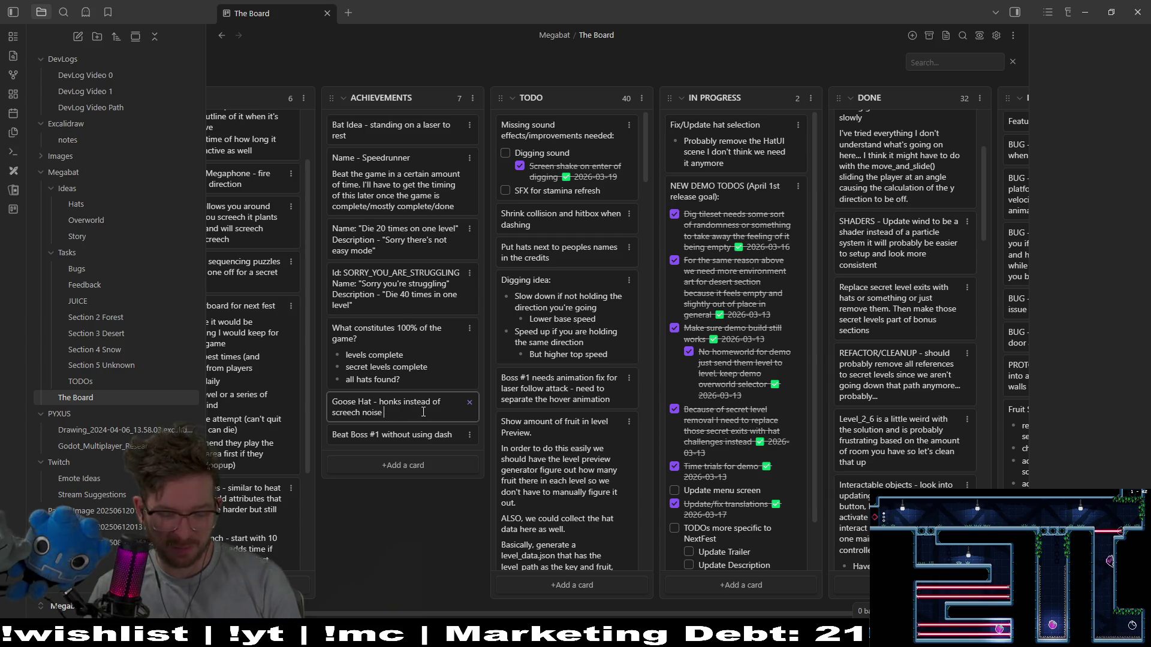
text(- Em)
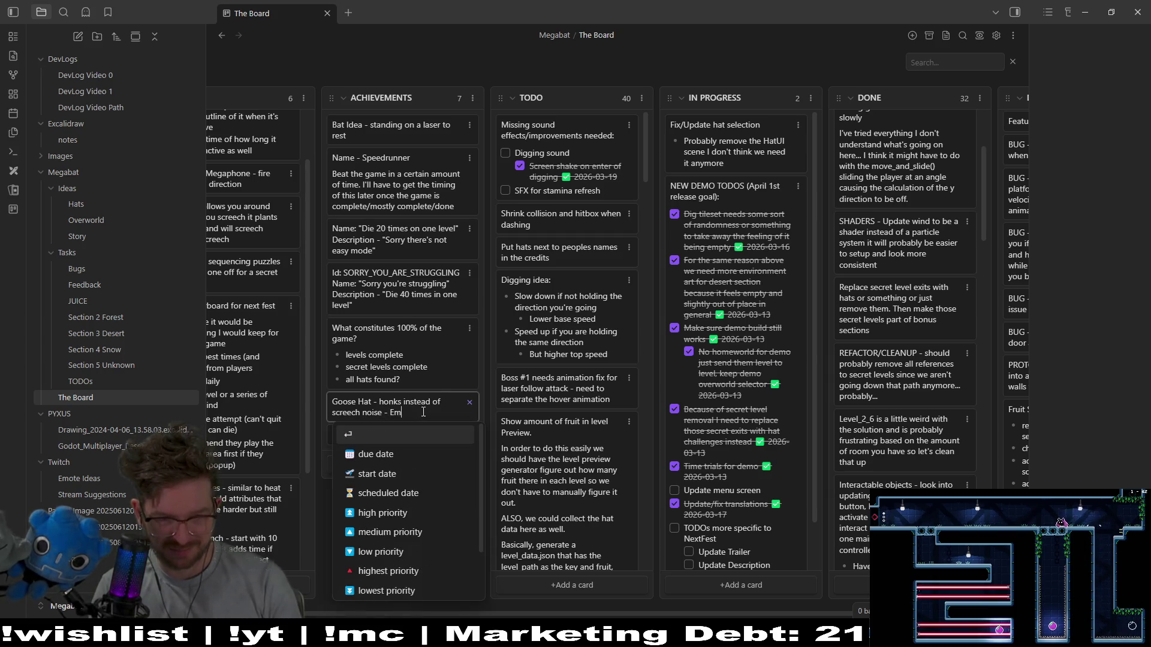
text(adu)
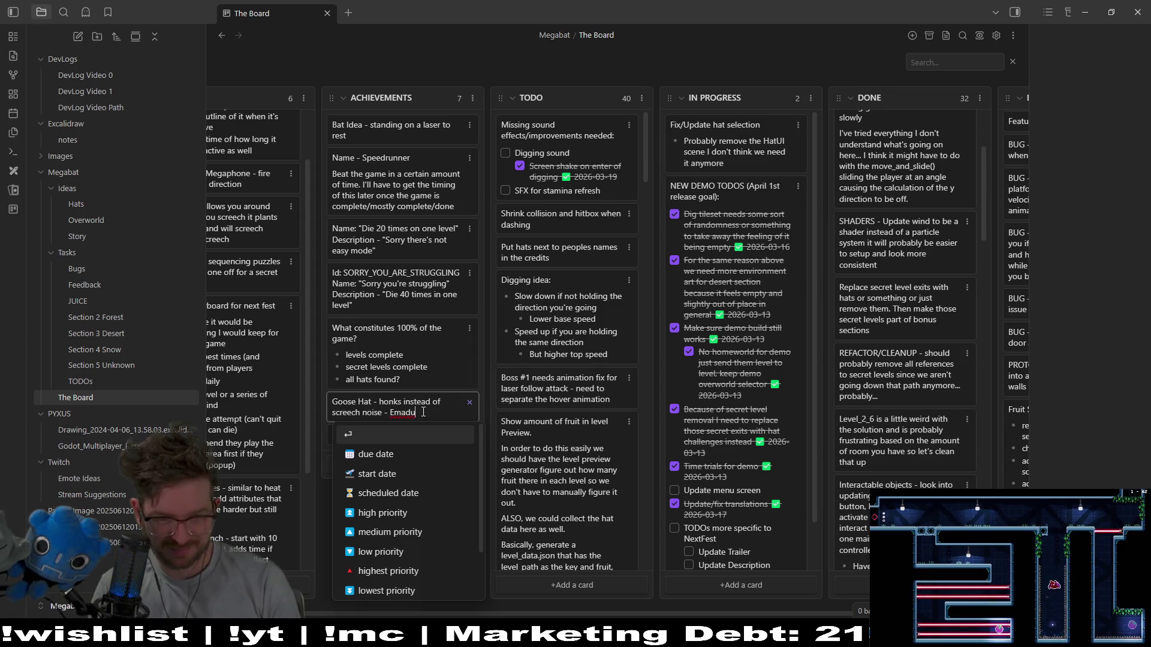
key(Return)
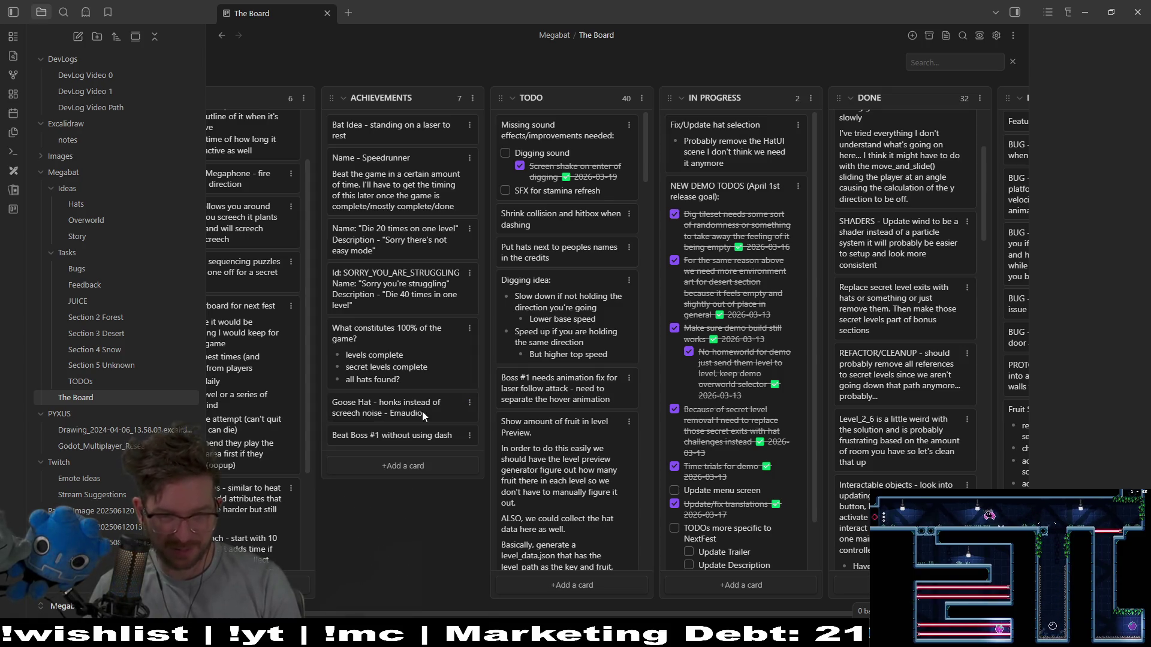
mouse_move(422, 411)
mouse_down()
mouse_move(414, 129)
mouse_move(411, 166)
mouse_up()
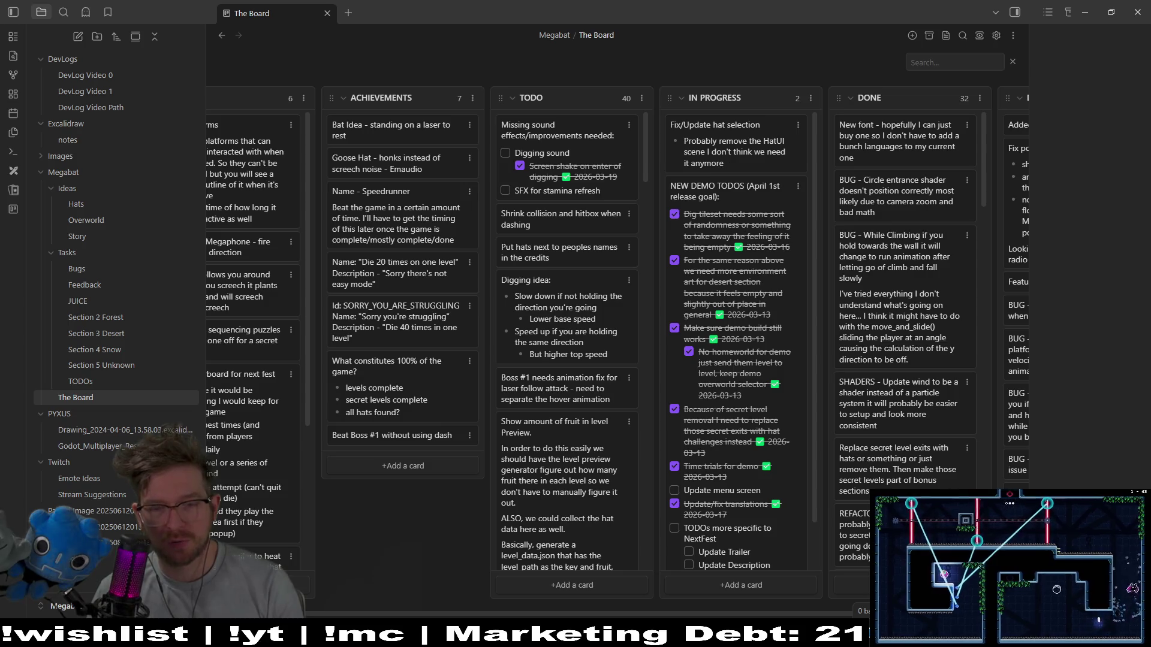
Return to Godot with the HatButton scene in the 2D view.
key(alt+Tab)
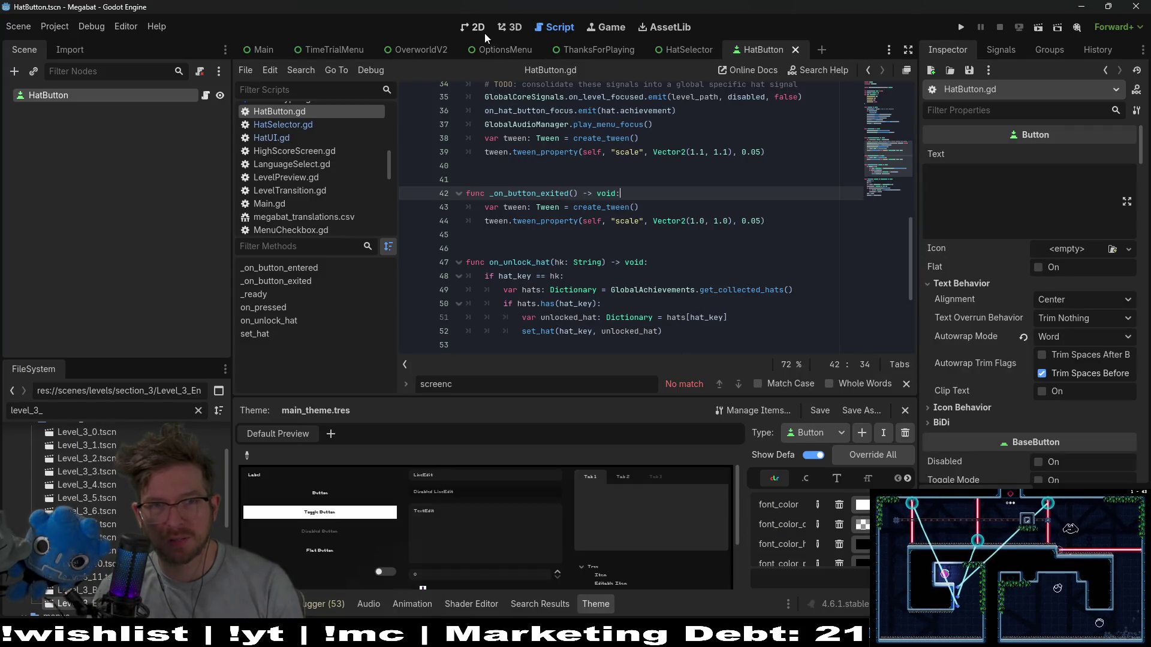
click(480, 29)
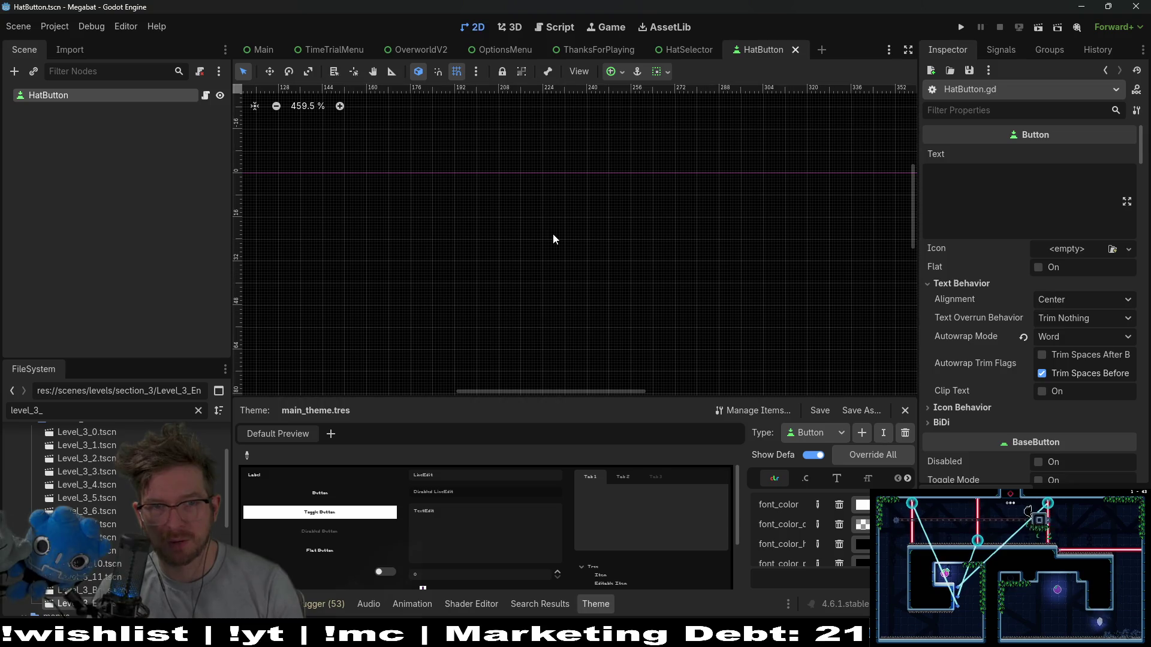
scroll(553, 234, down, 10)
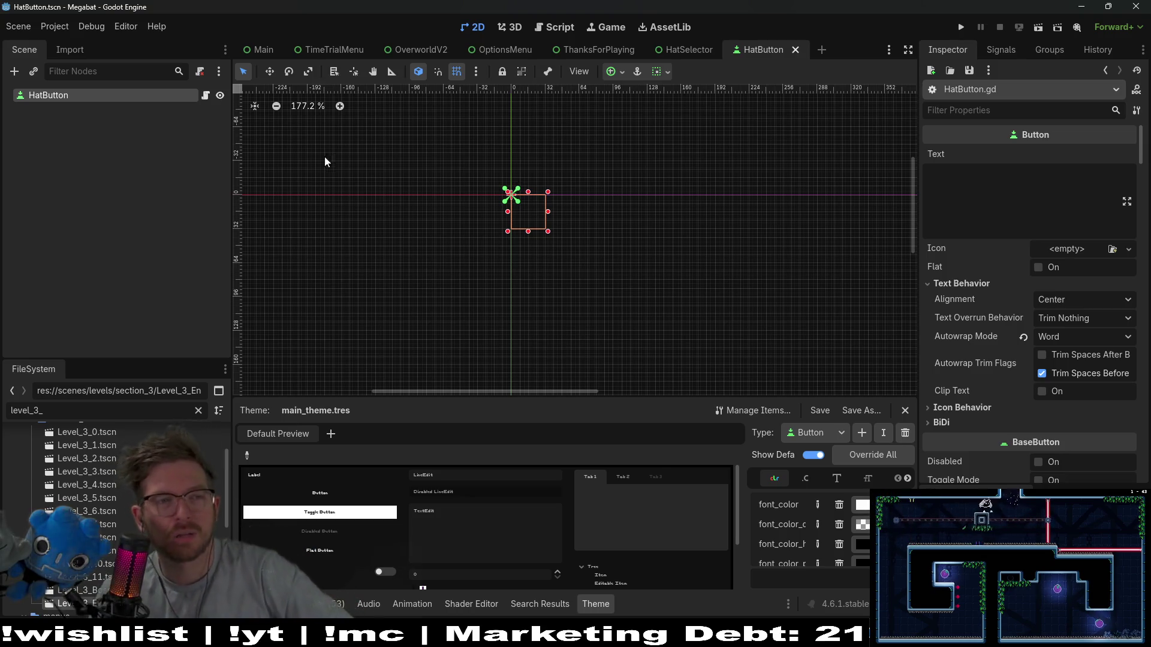
Read through HatButton.gd's set_hat and _ready code, then go back to the 2D canvas.
click(205, 96)
scroll(740, 259, up, 3)
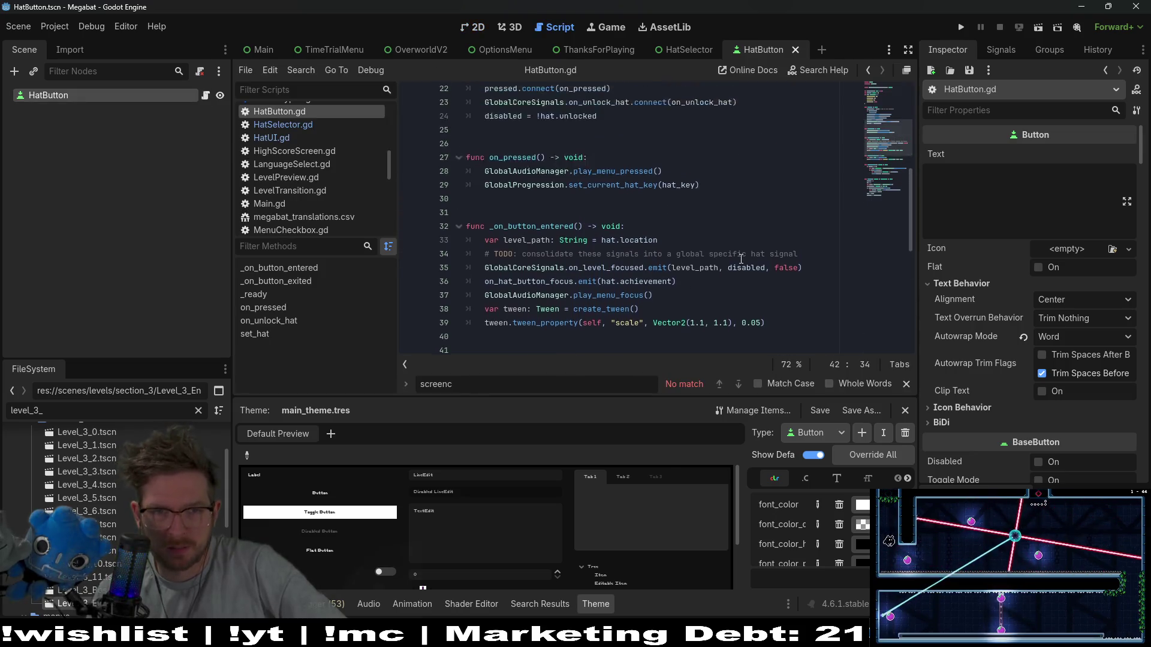
scroll(737, 257, up, 4)
scroll(734, 255, down, 13)
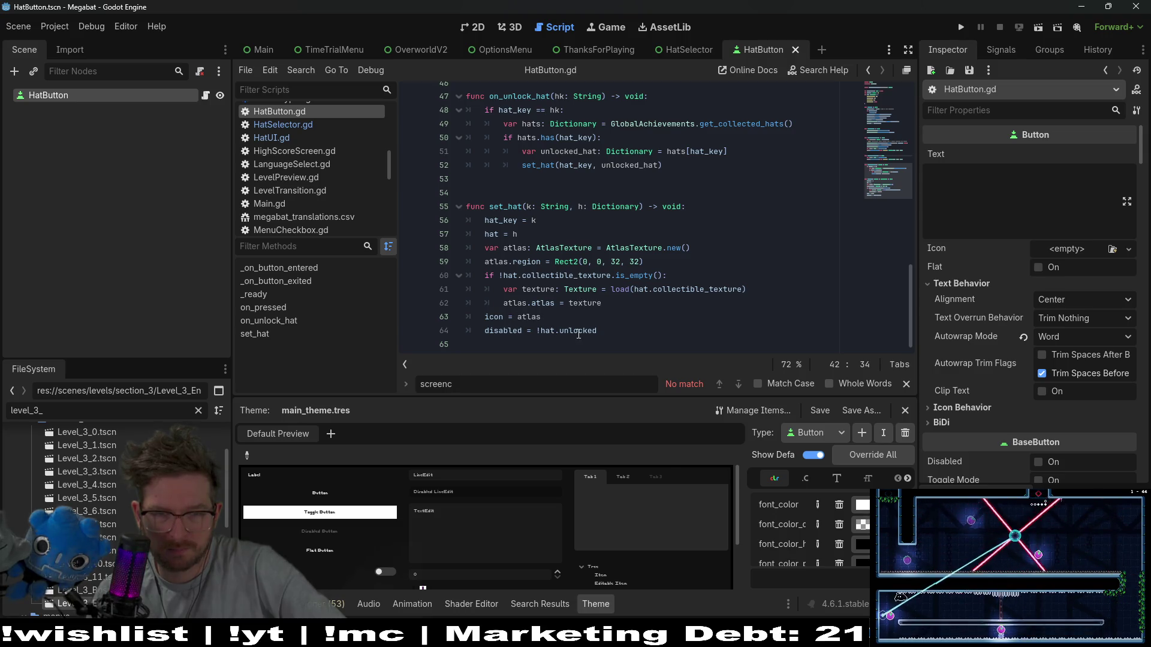
double_click(581, 331)
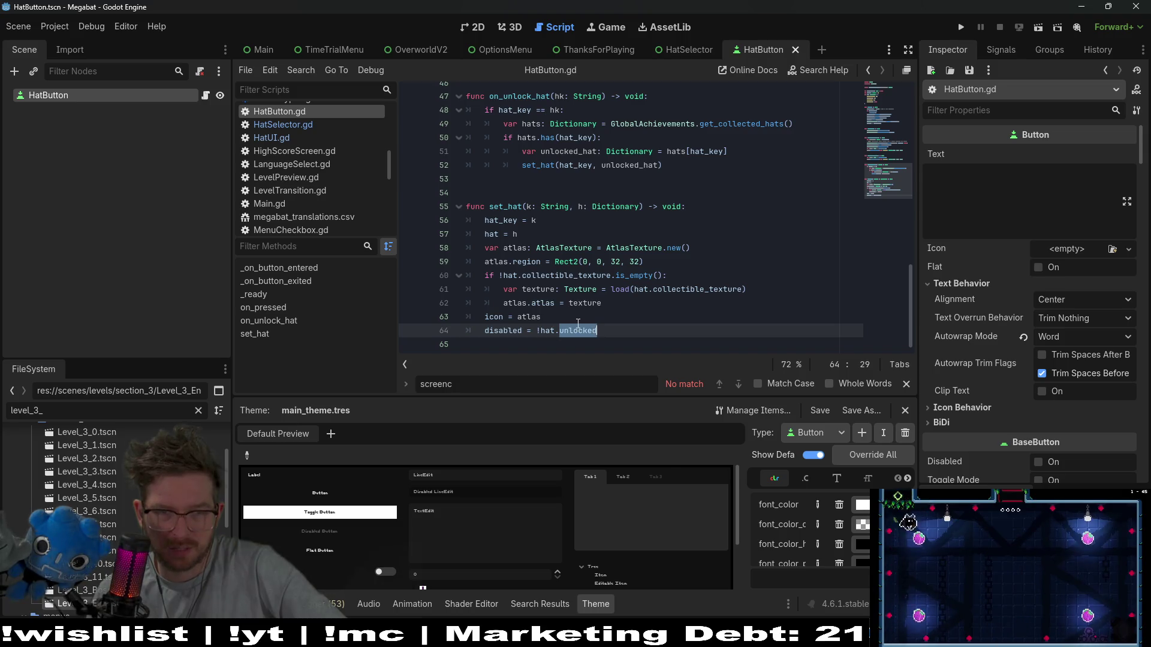
scroll(578, 323, up, 6)
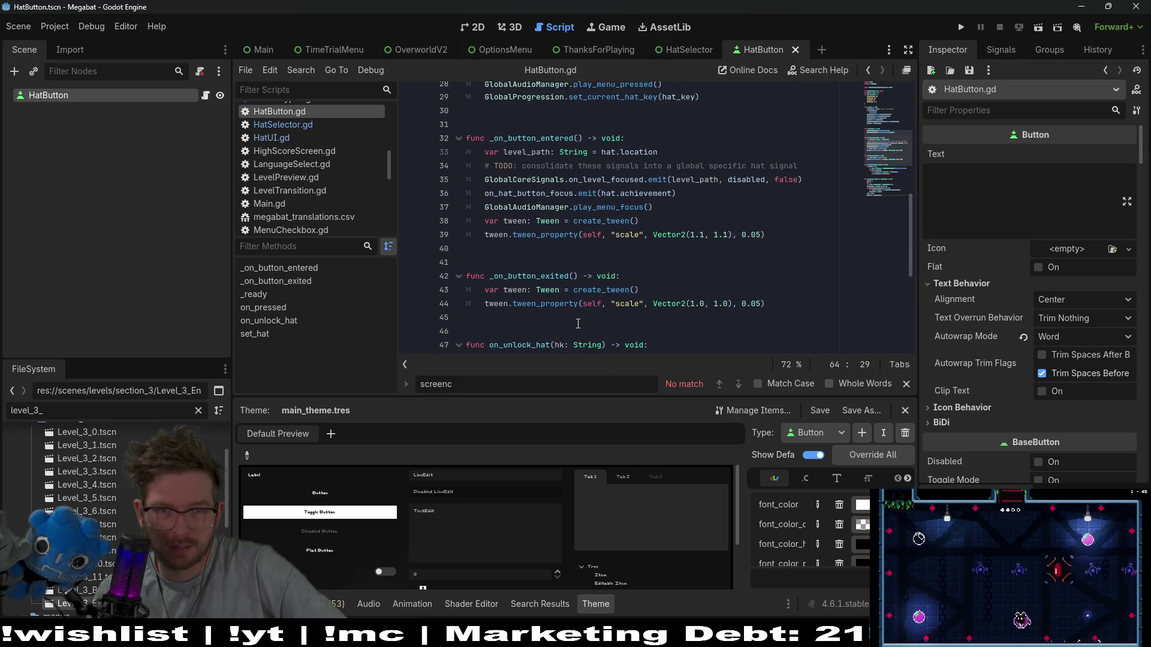
scroll(578, 324, up, 2)
scroll(578, 323, up, 3)
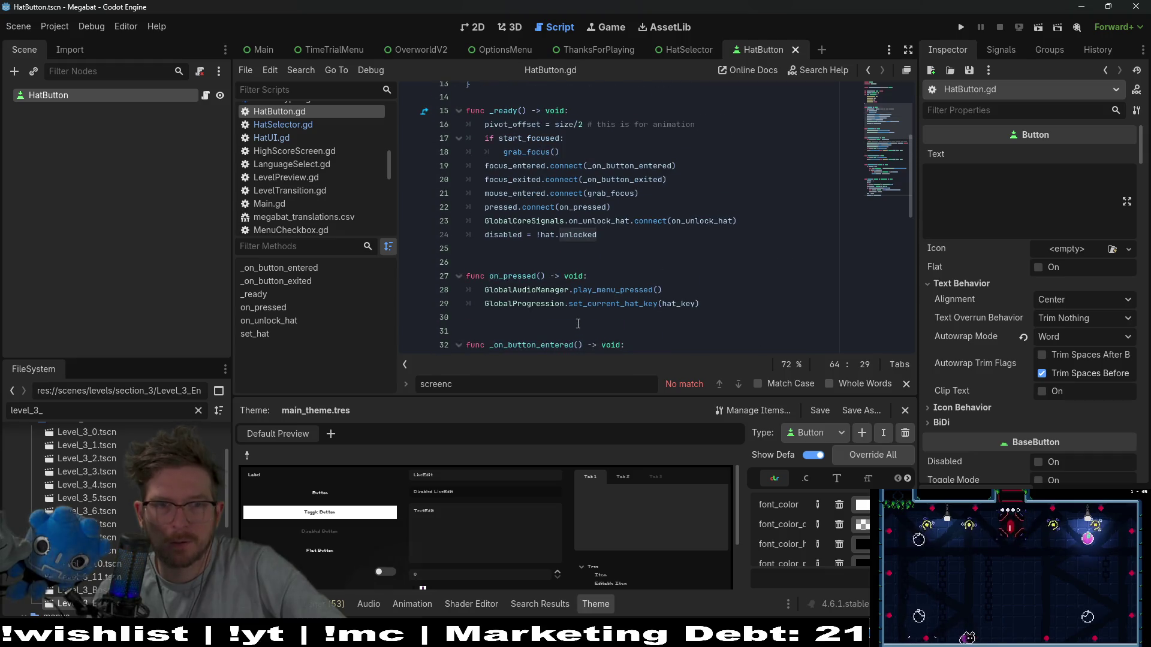
scroll(578, 323, up, 3)
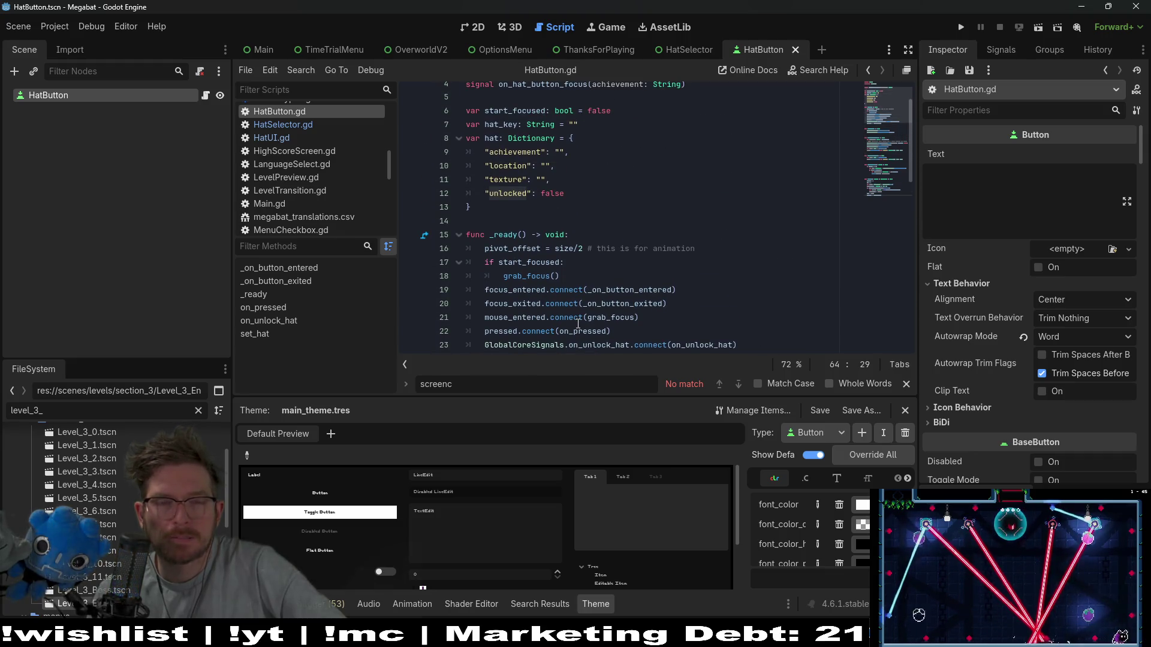
click(476, 27)
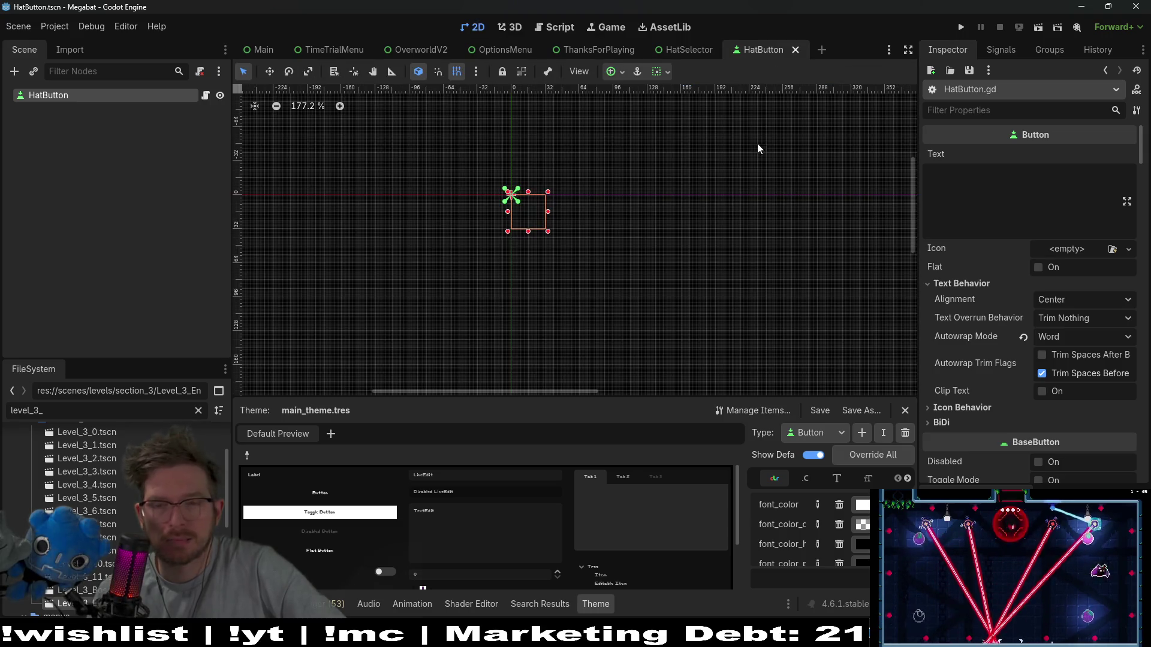
Search HatButton.gd for 'icon', then go back to 2D and enlarge the Theme editor panel.
scroll(1062, 336, down, 4)
scroll(1061, 337, down, 2)
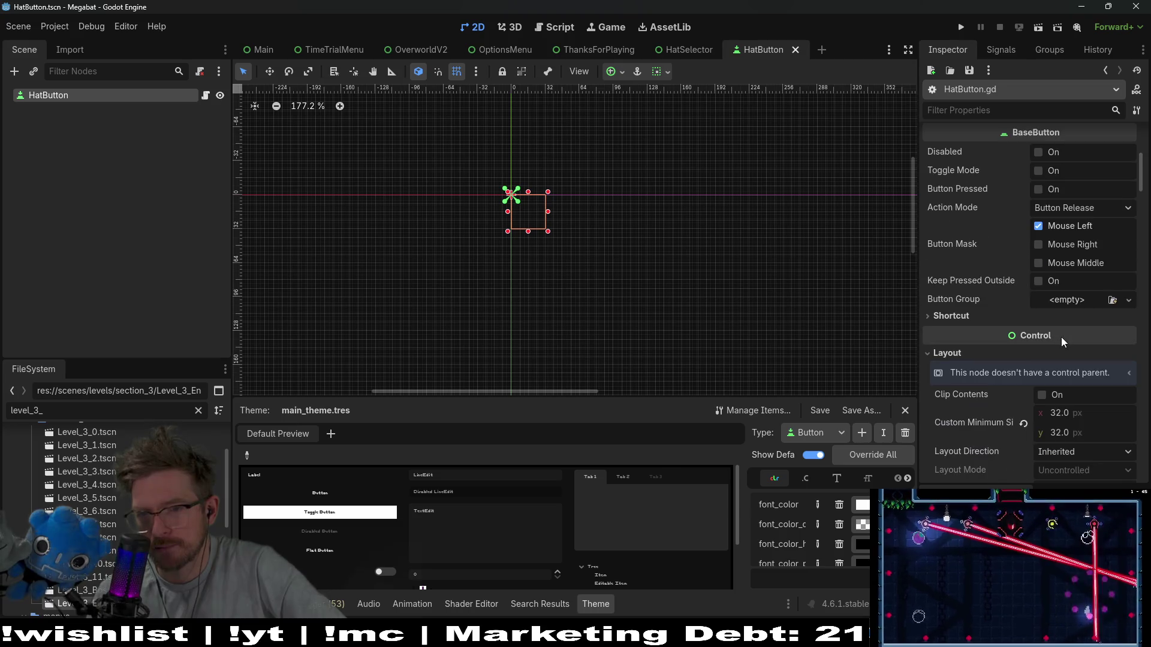
click(205, 96)
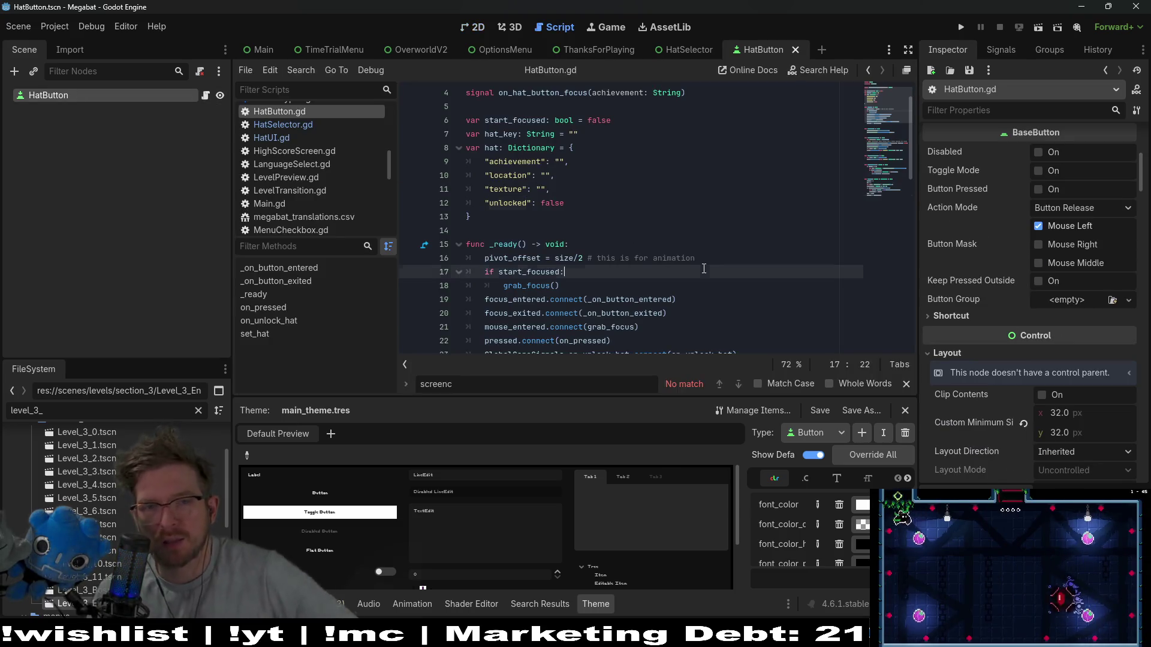
key(ctrl+f)
text(icon)
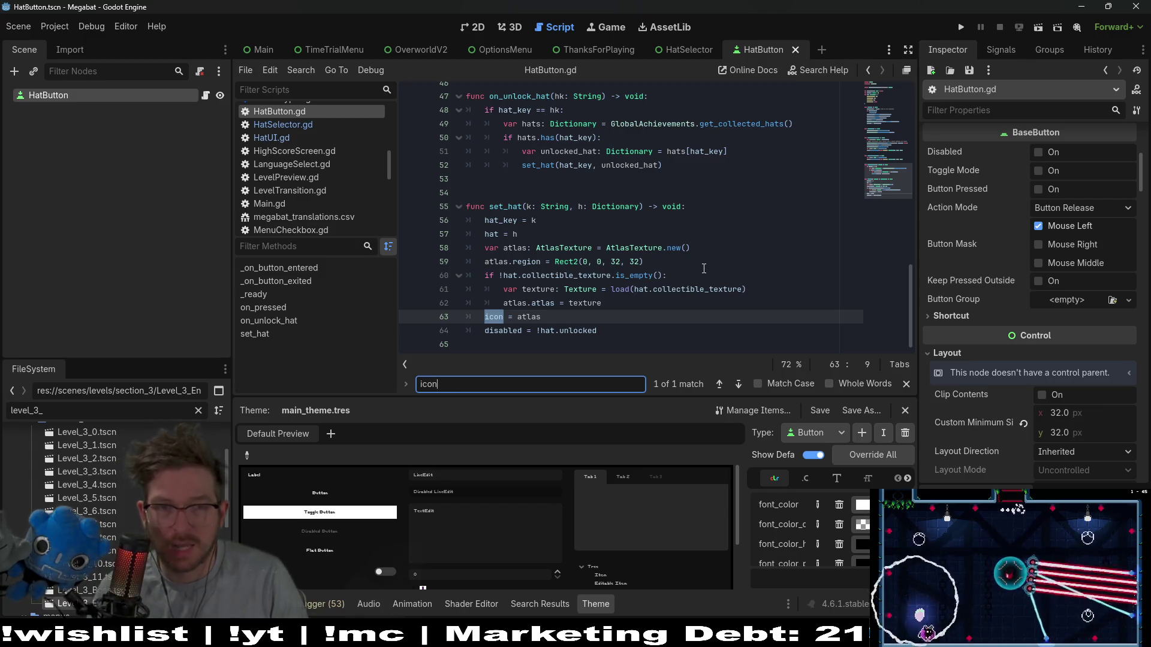
click(471, 30)
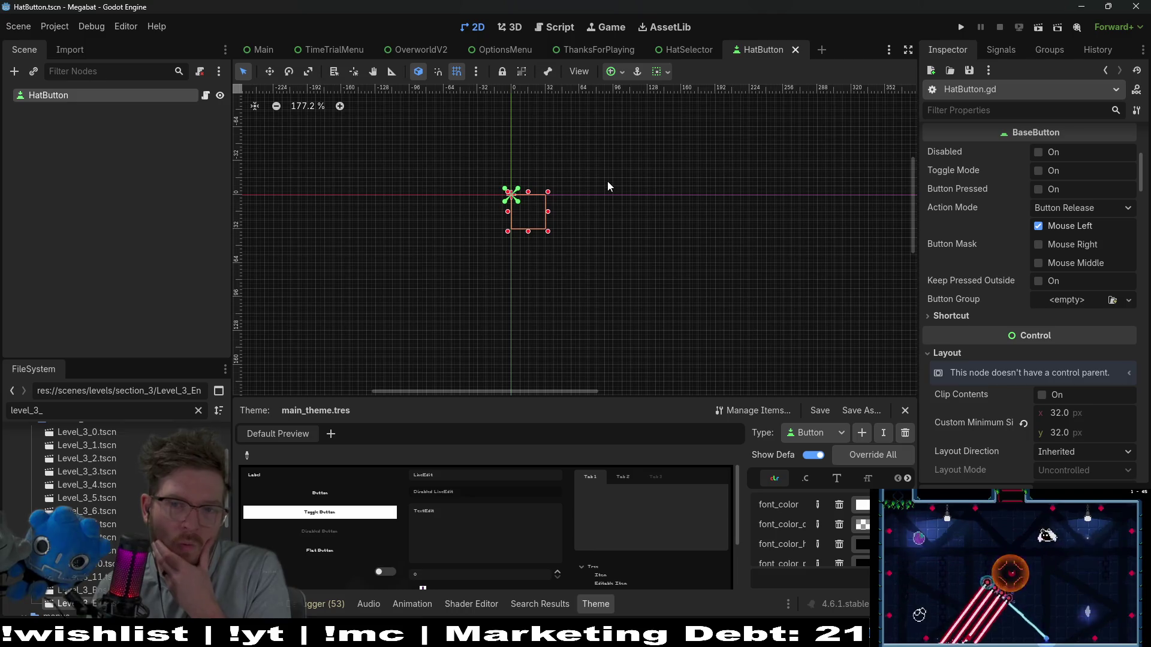
drag(759, 398, 758, 282)
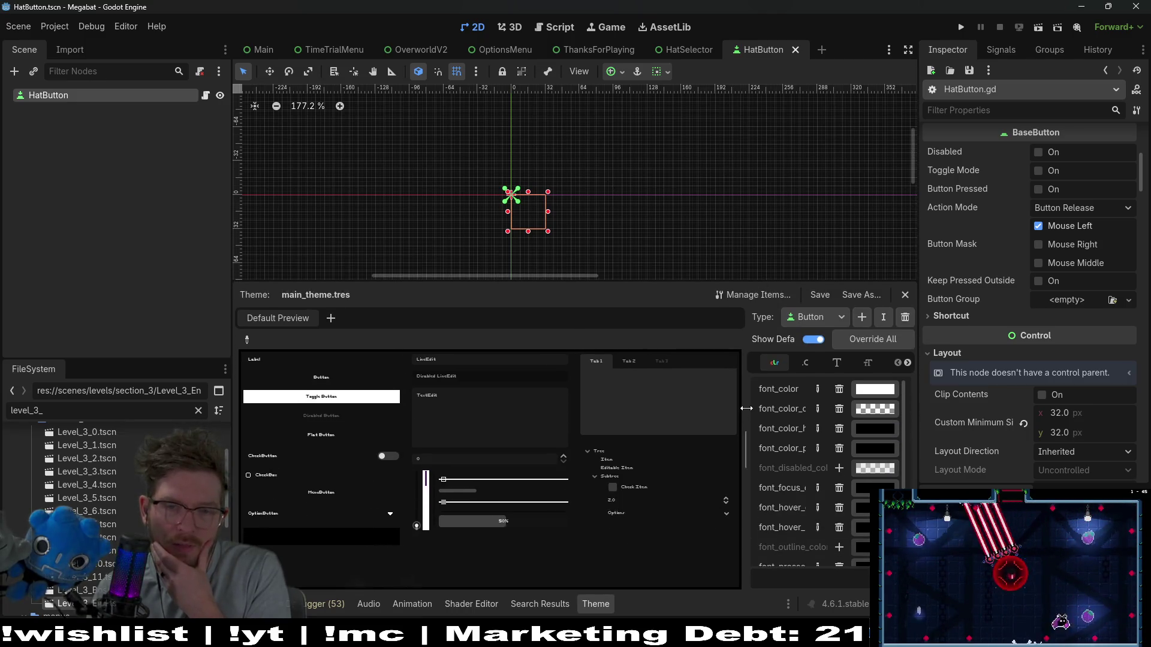
Collapse the main_theme details and expand the Icons and Styles overrides, including the Focus stylebox.
scroll(1012, 358, down, 5)
scroll(1012, 358, down, 15)
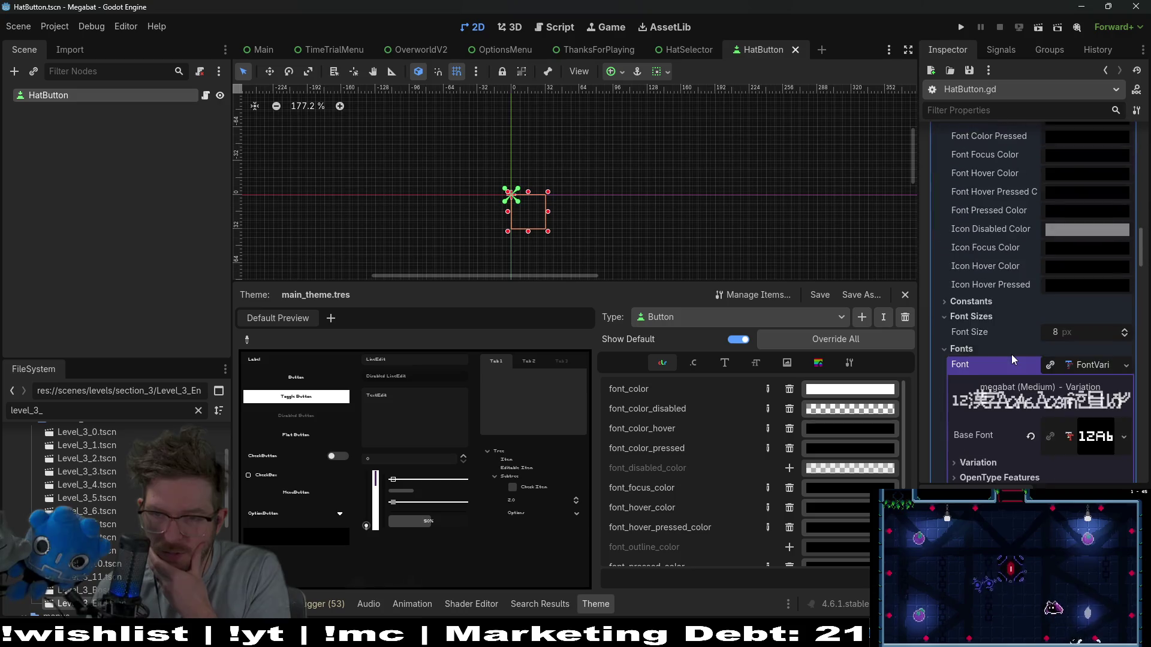
scroll(1012, 359, up, 10)
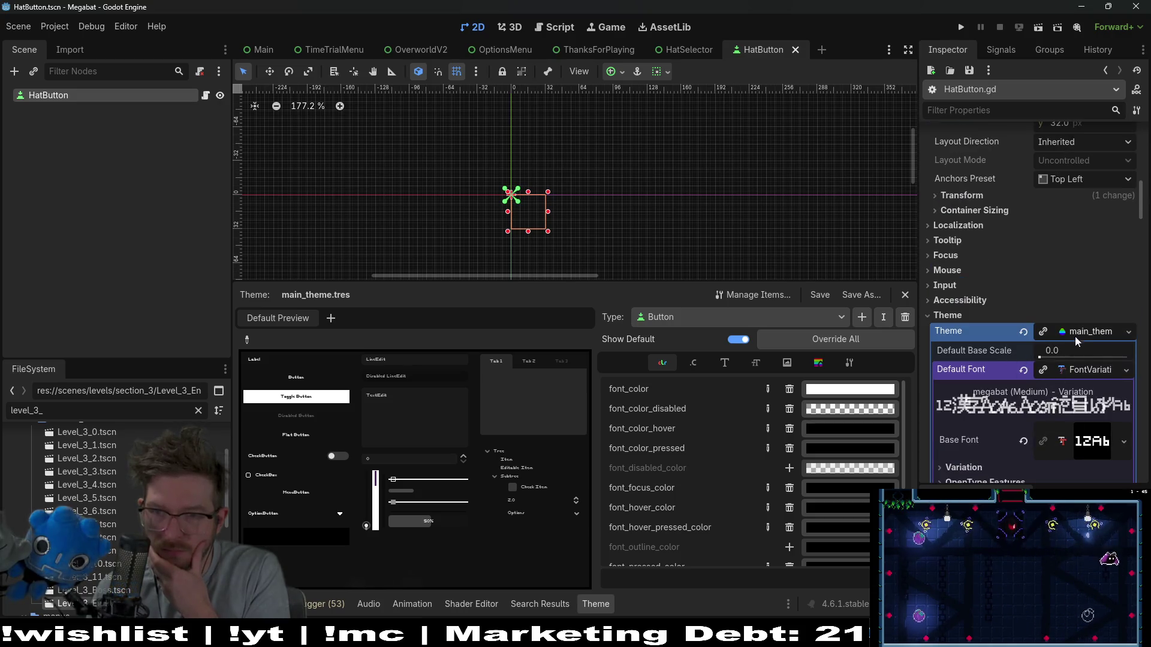
click(1073, 335)
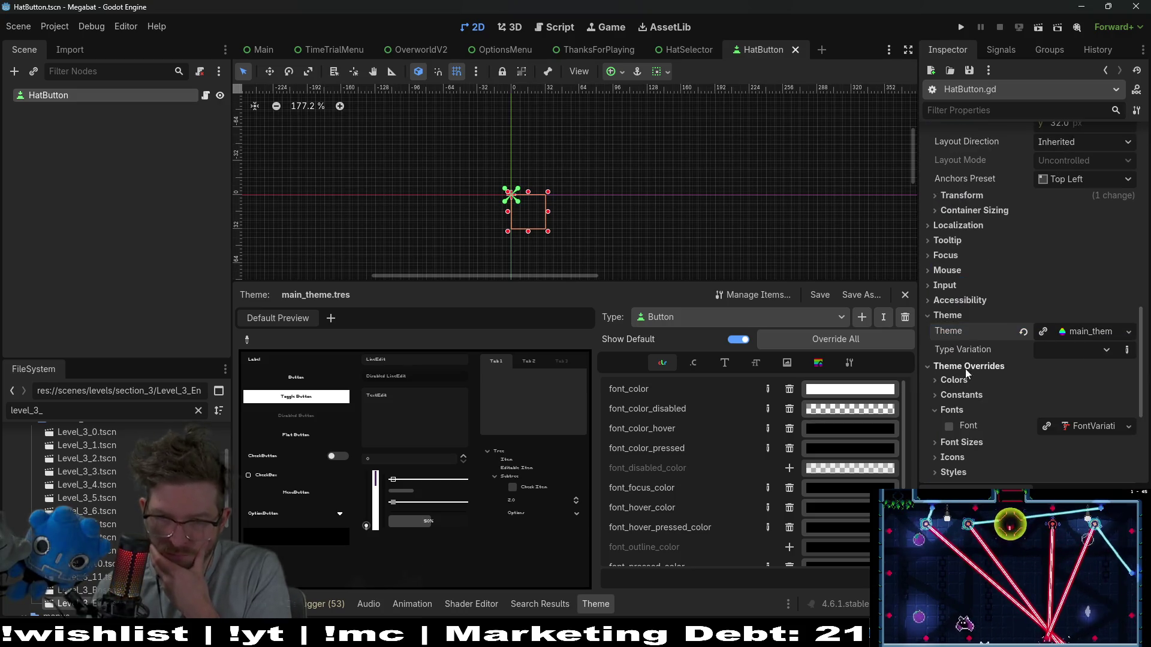
scroll(965, 374, down, 3)
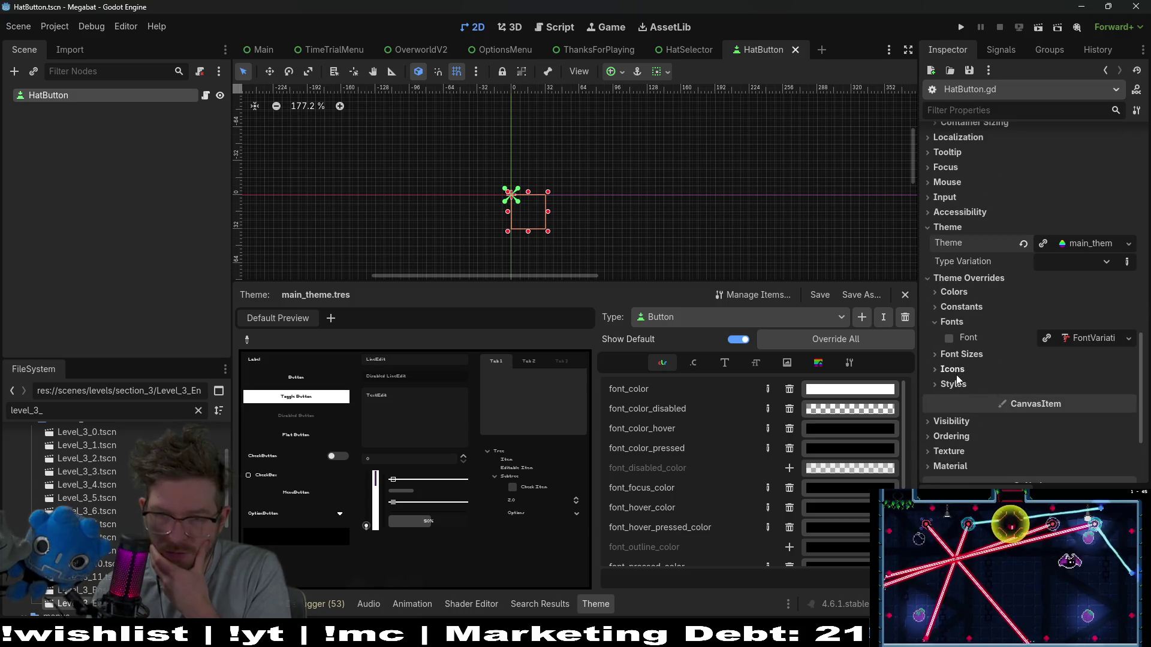
click(954, 370)
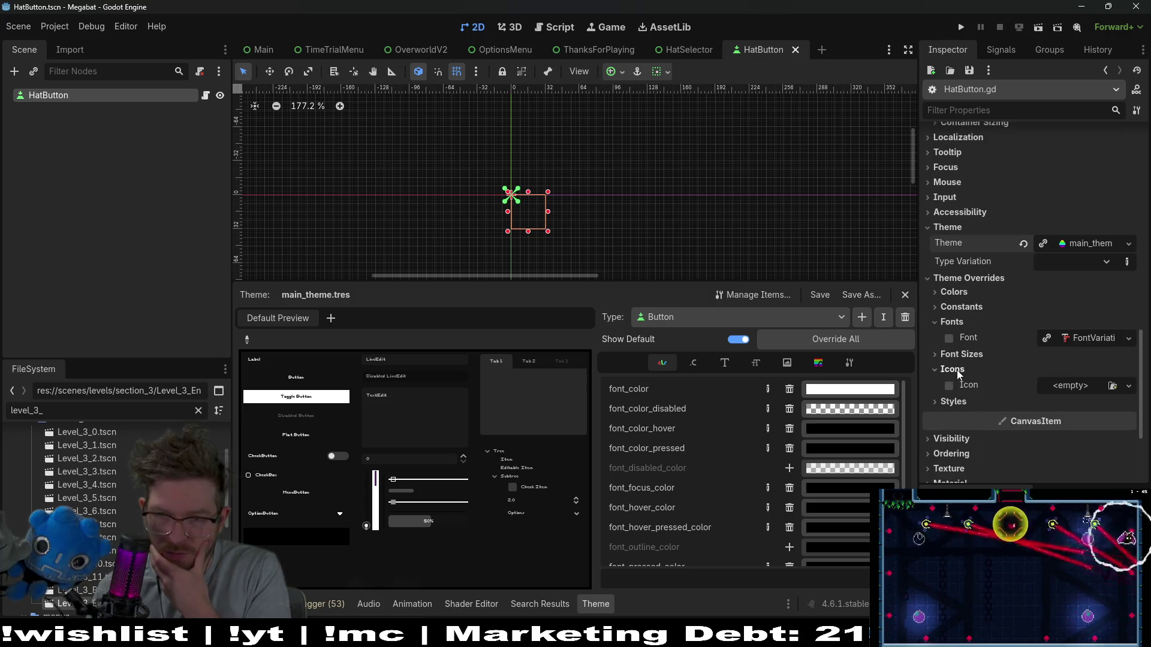
click(954, 401)
scroll(950, 403, down, 3)
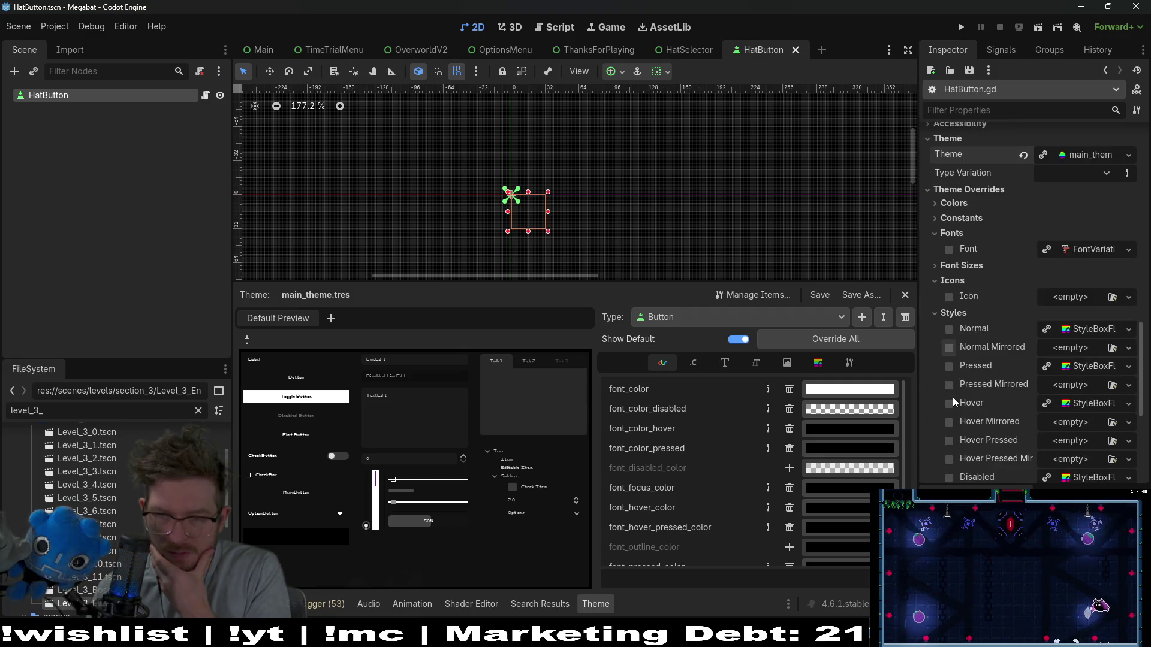
scroll(953, 398, down, 2)
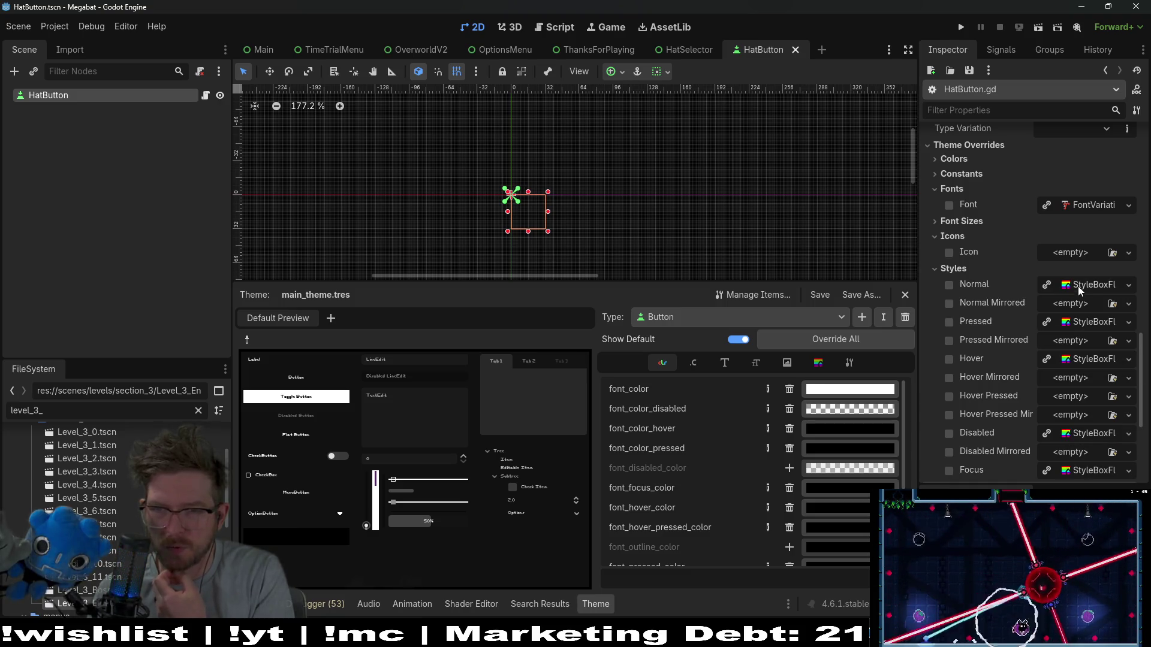
scroll(1071, 398, down, 3)
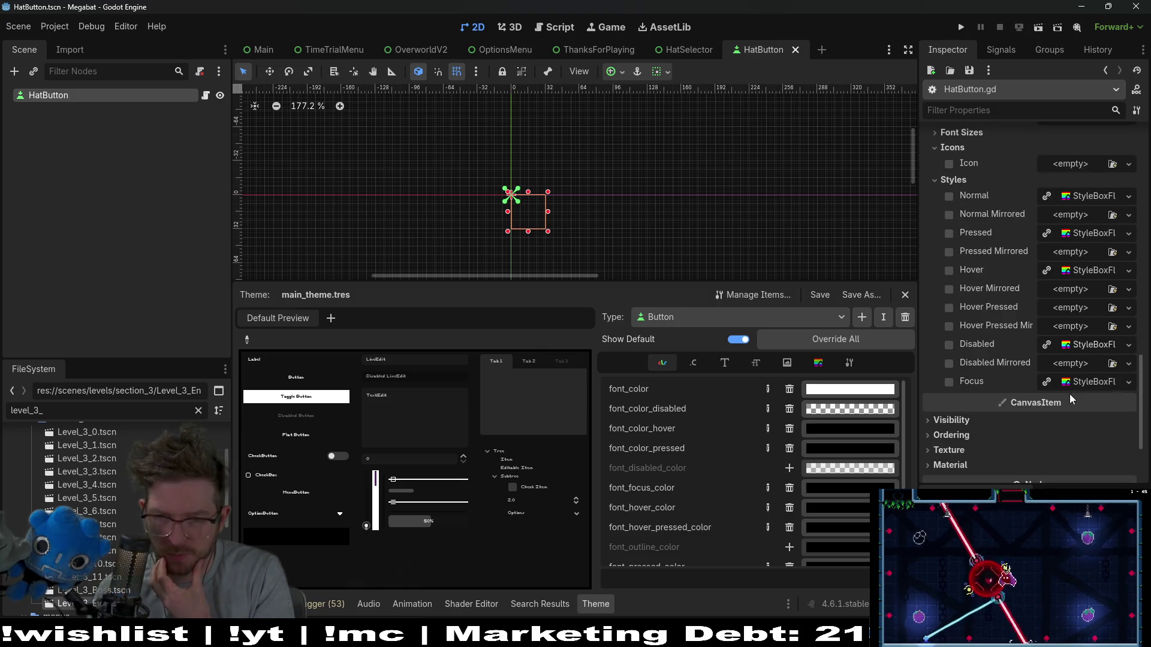
click(1079, 382)
Review the Focus stylebox settings and run the project to test the hat buttons.
scroll(1076, 416, down, 3)
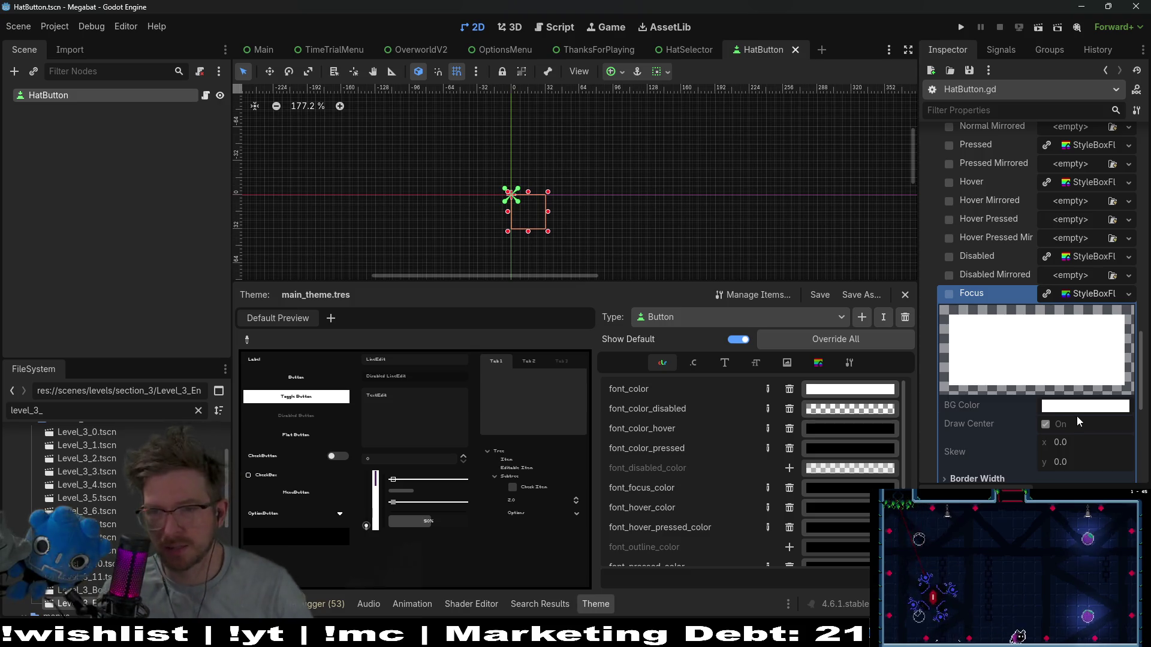
scroll(1078, 396, down, 6)
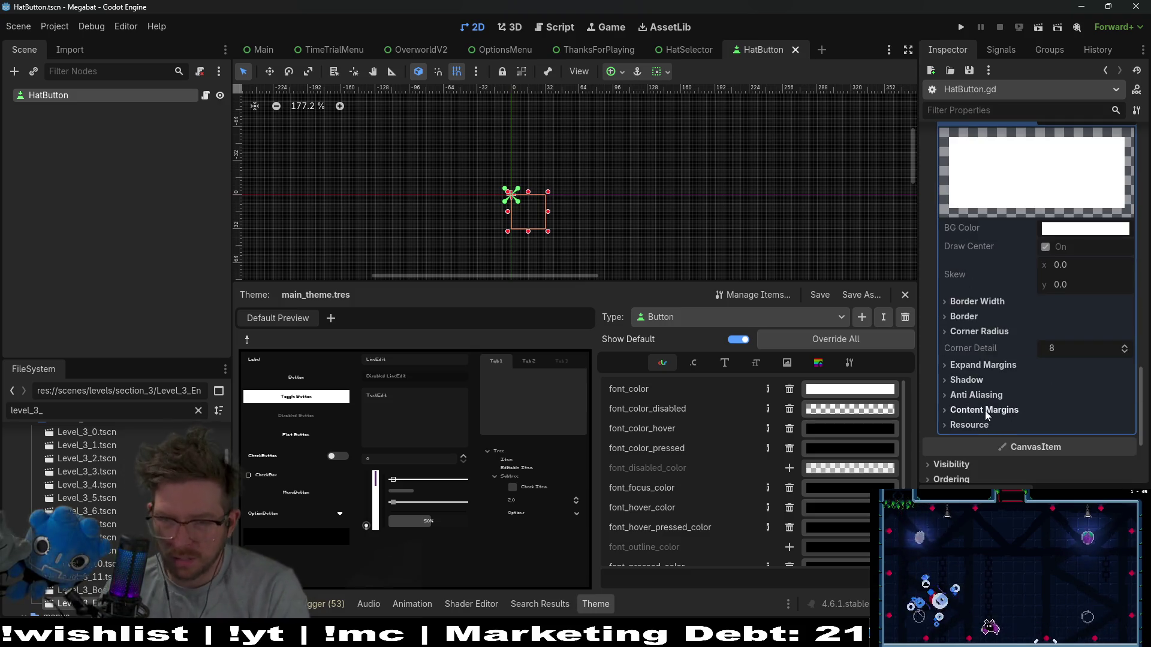
scroll(710, 476, down, 3)
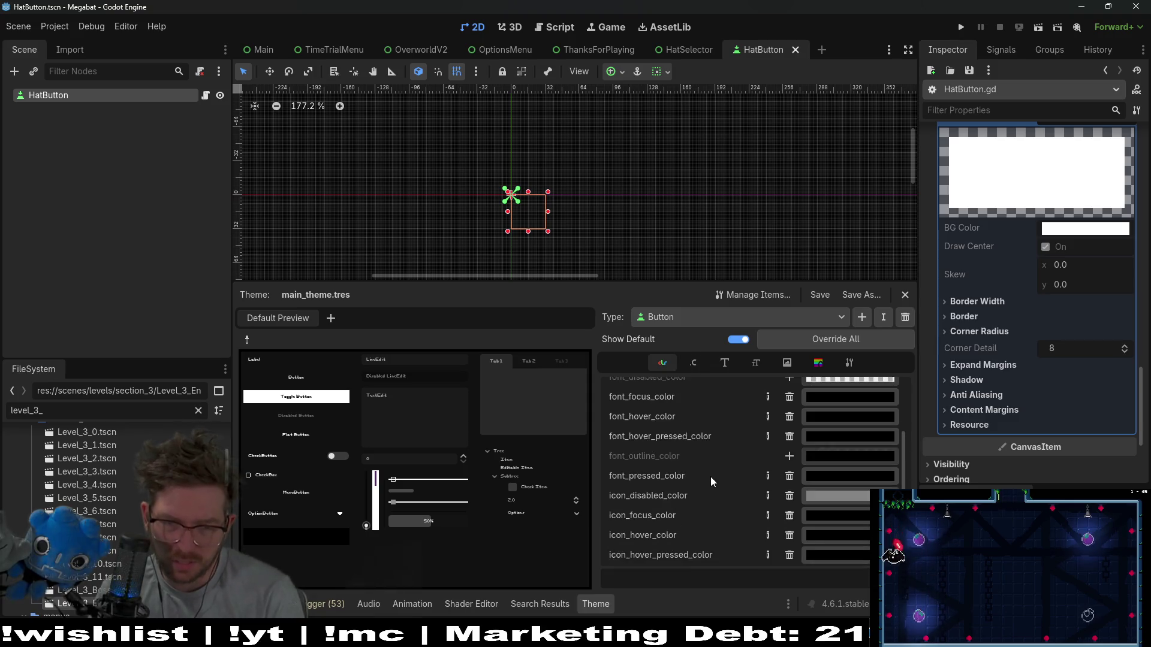
scroll(710, 476, down, 2)
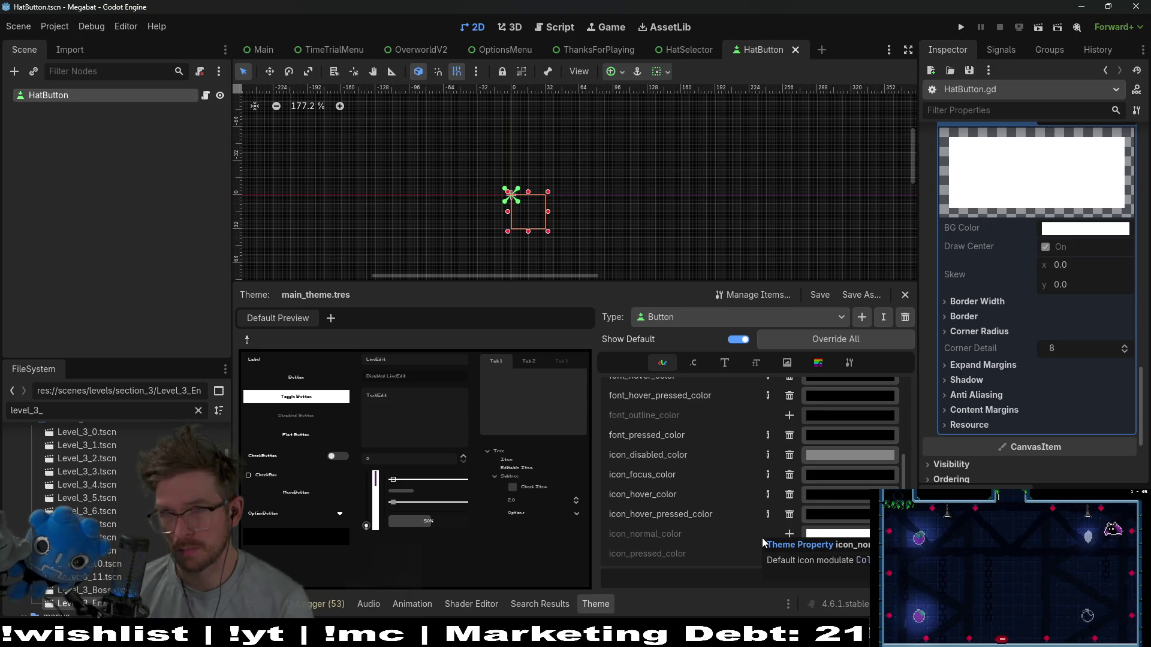
click(955, 24)
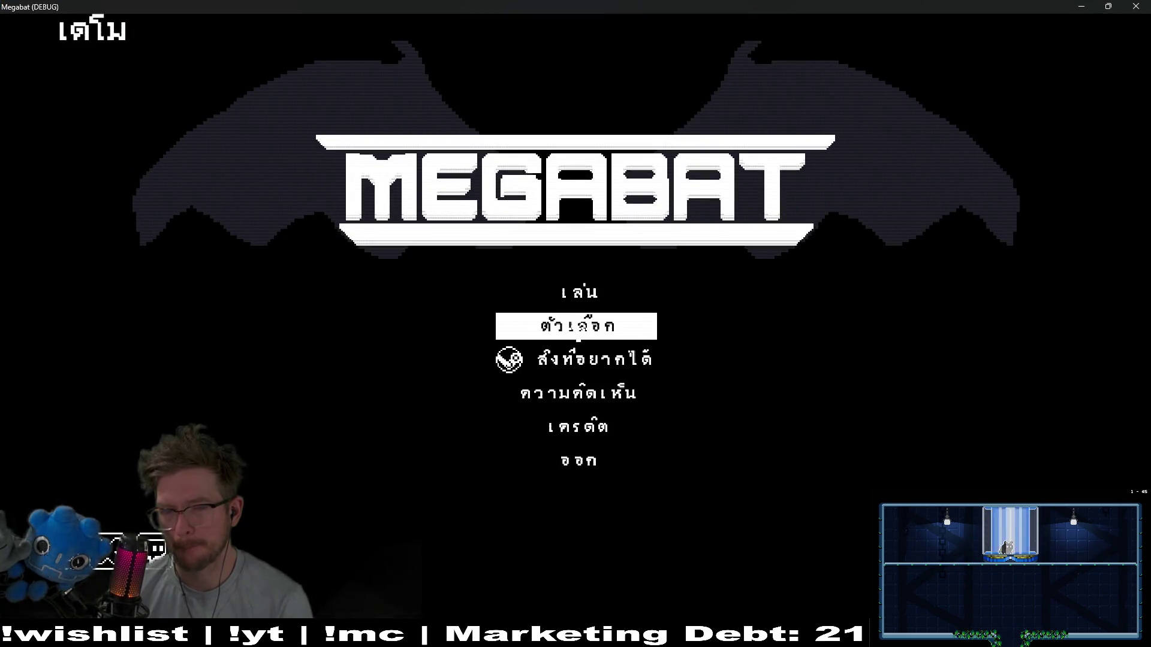
Start a level from the title menu with a profile, pause it, and open the hat screen.
click(510, 294)
click(485, 293)
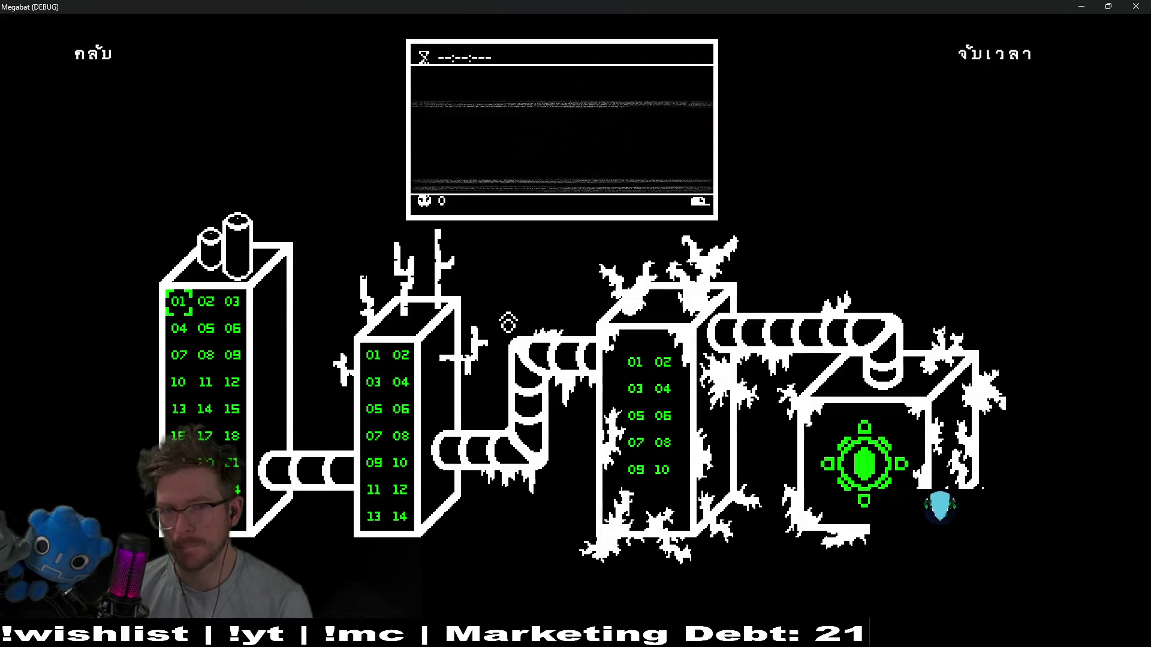
click(200, 329)
key(Escape)
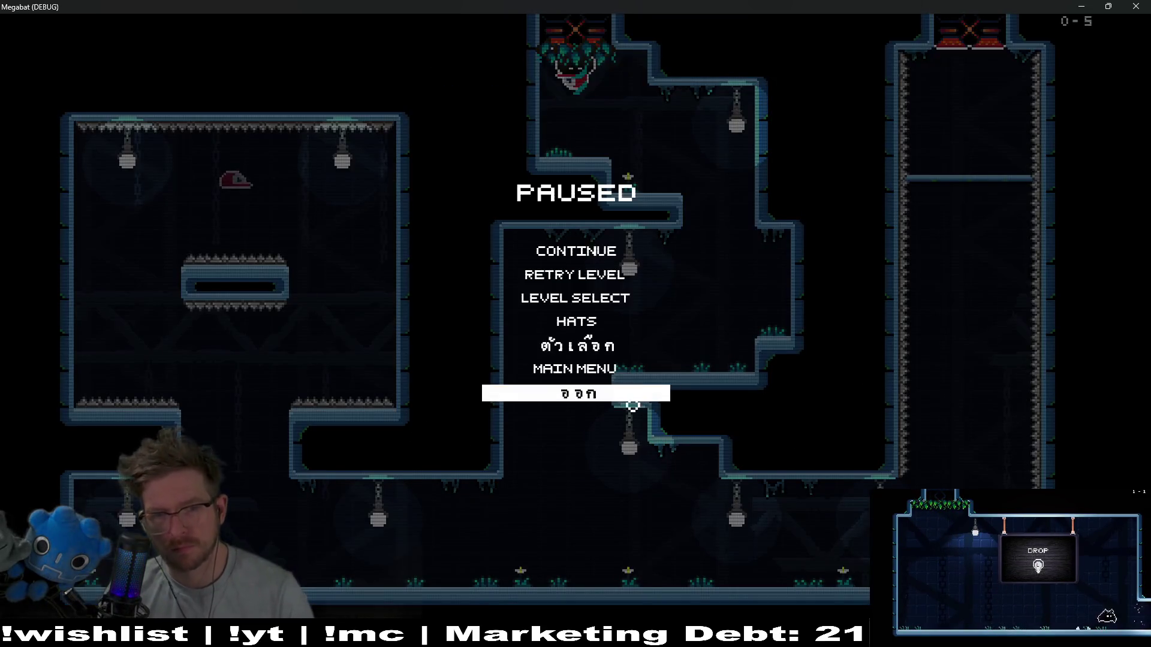
click(573, 327)
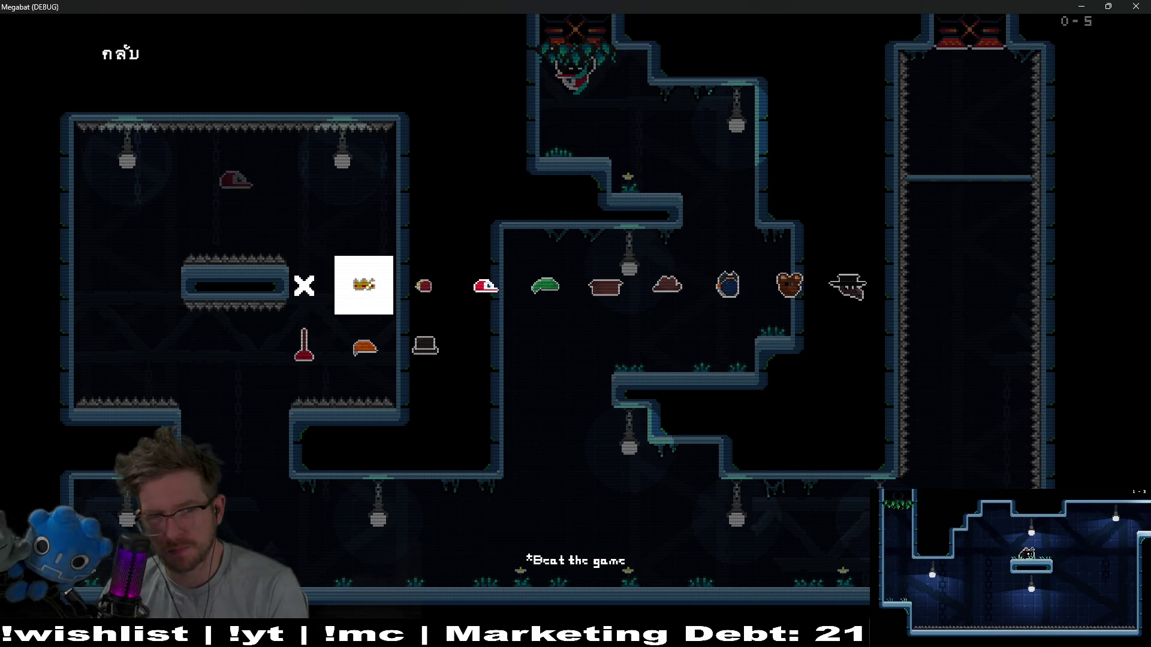
Move focus through the hats: baseball cap, pot hat, green elf hat and plague-doctor hat.
key(Right)
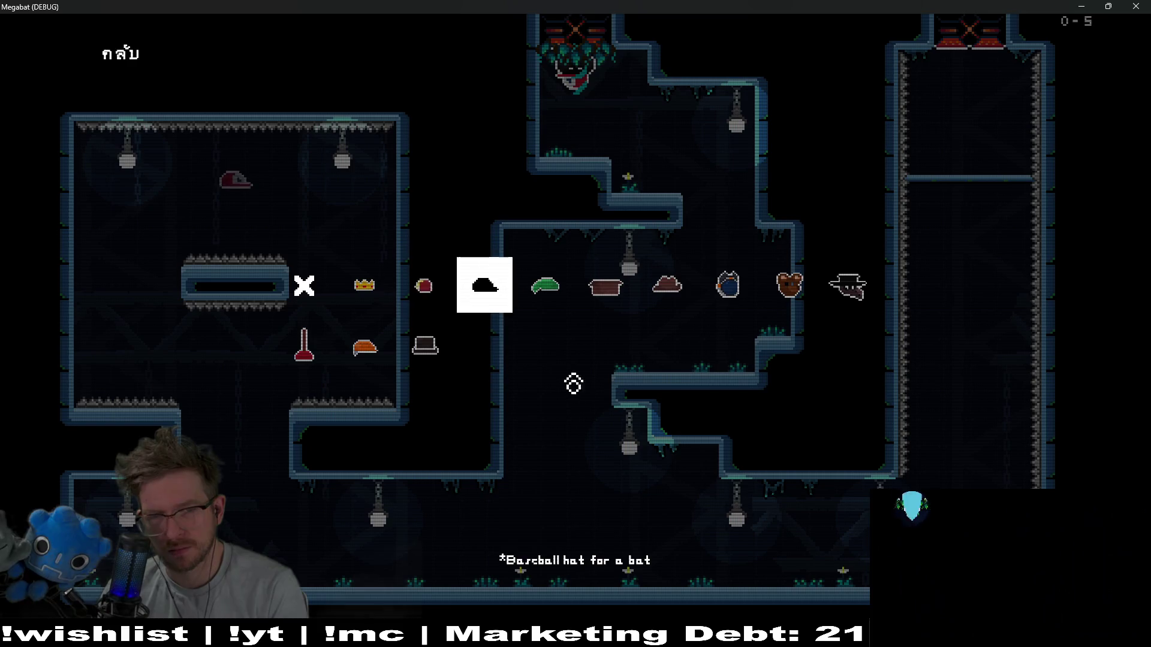
key(Right)
key(Right)
key(Right)
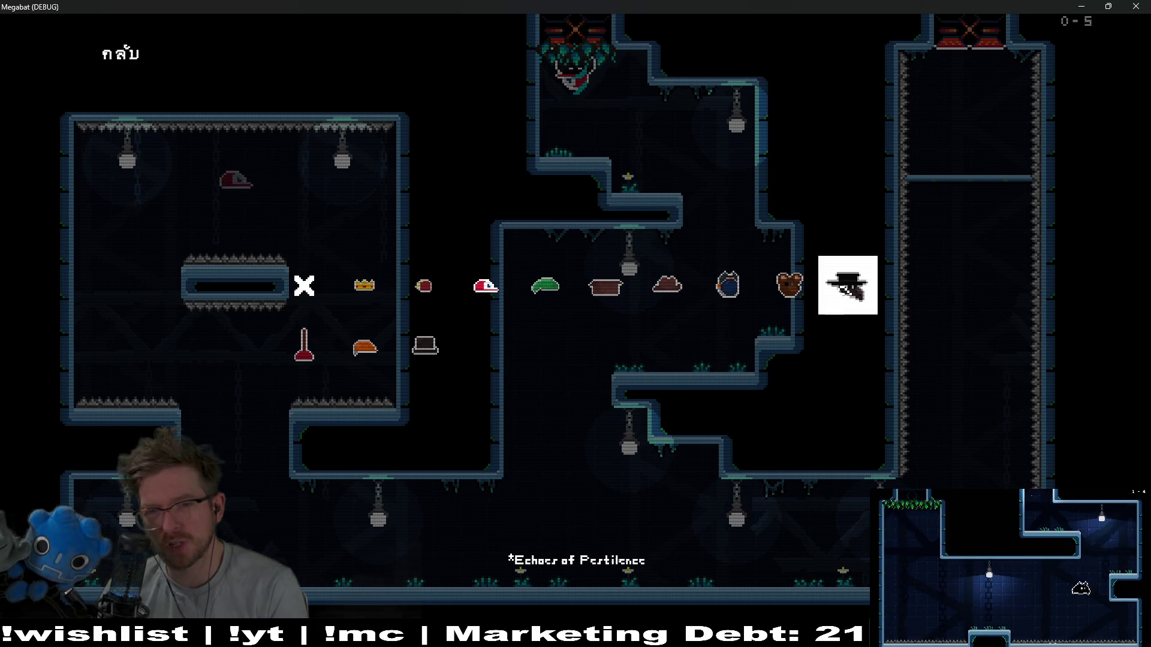
key(Left)
key(Left)
key(Left)
key(Left)
key(Right)
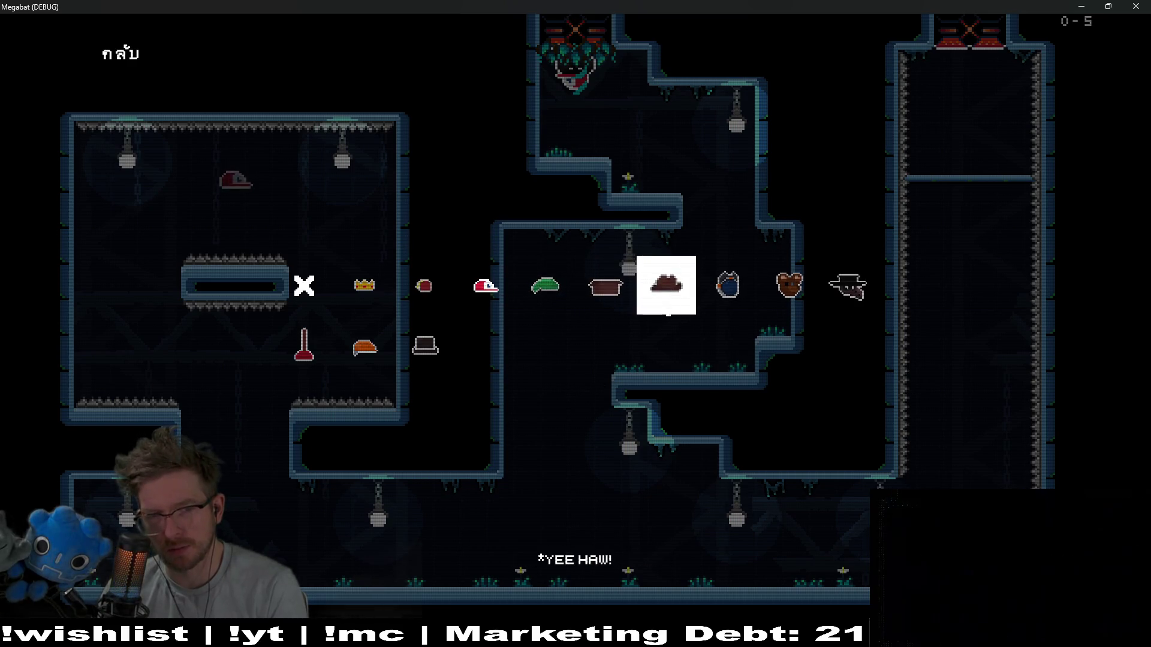
key(Left)
key(Left)
key(Left)
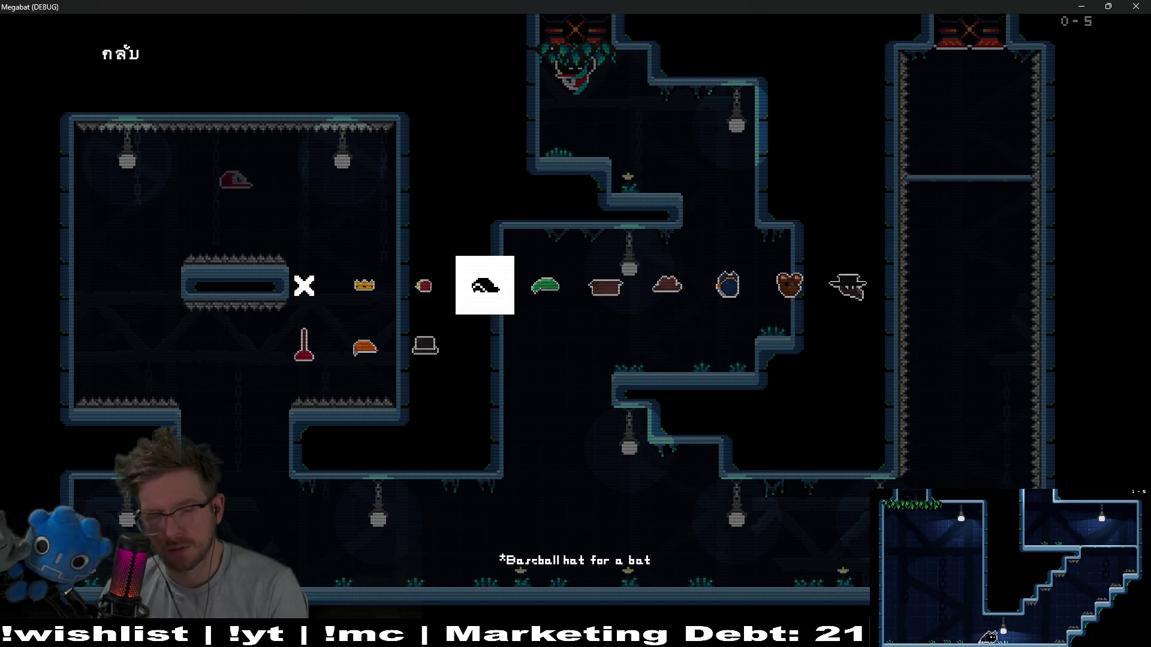
key(Right)
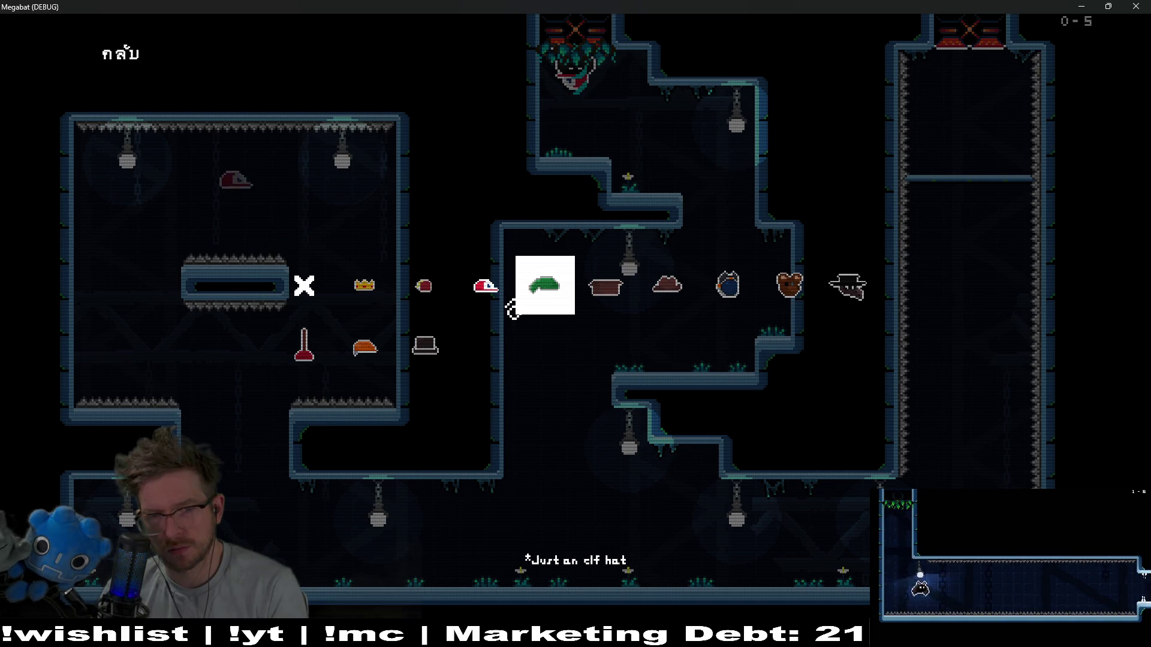
click(485, 312)
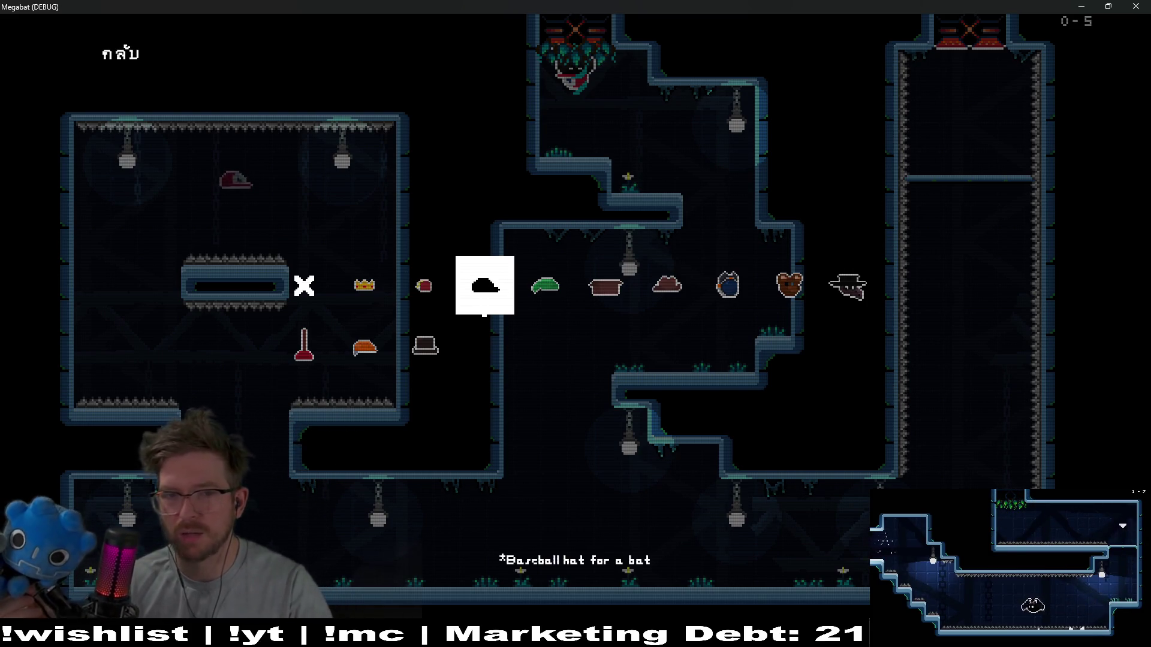
click(847, 287)
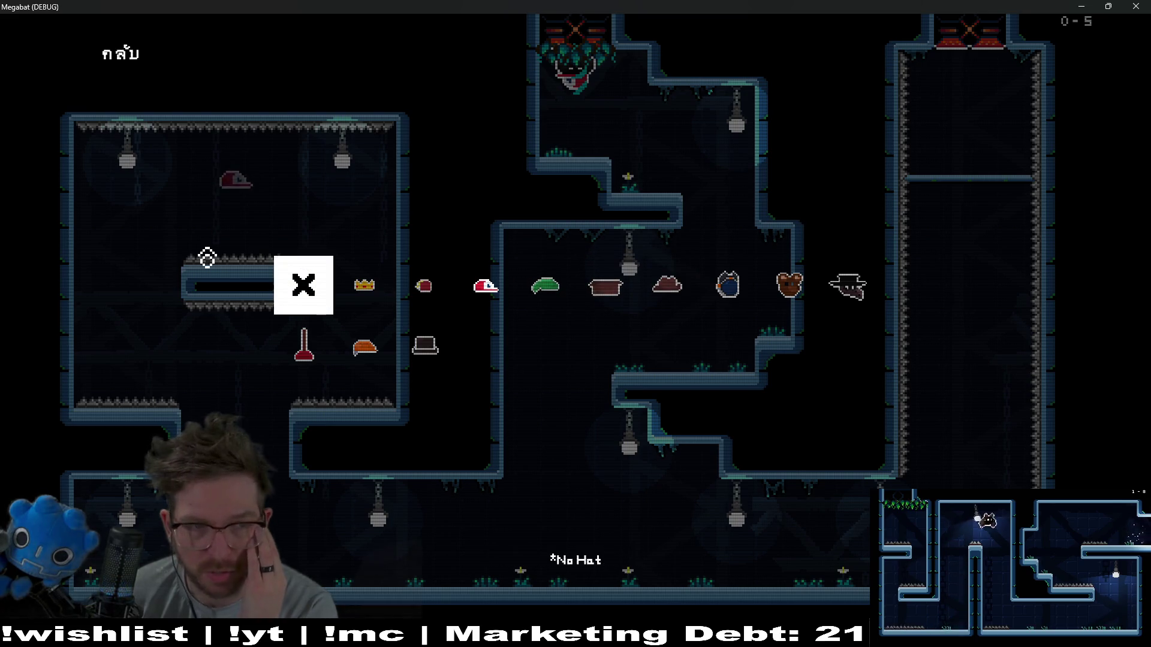
Back out to the pause menu and look through the Video and Controls options.
key(Up)
key(Up)
key(Up)
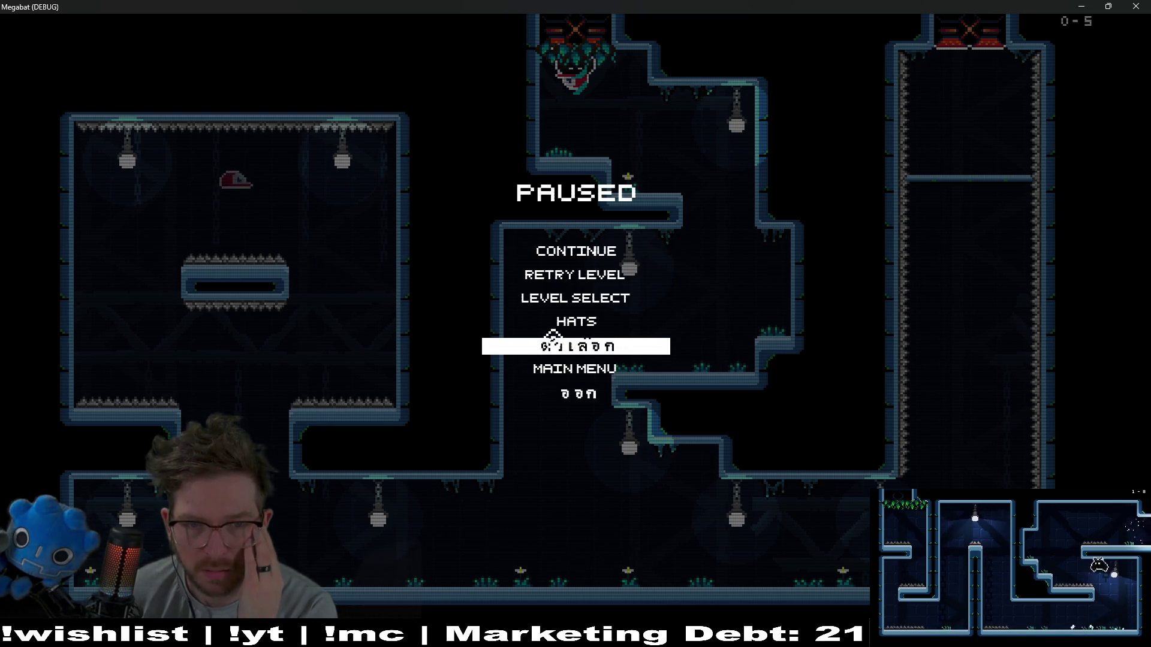
key(Return)
key(Escape)
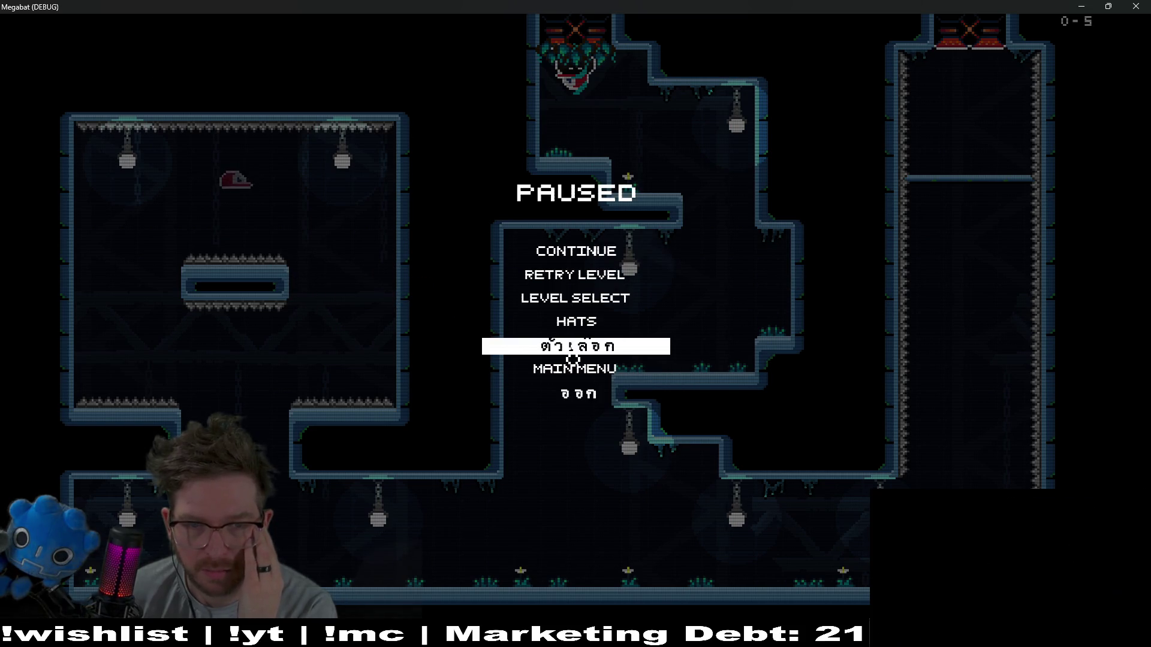
click(574, 353)
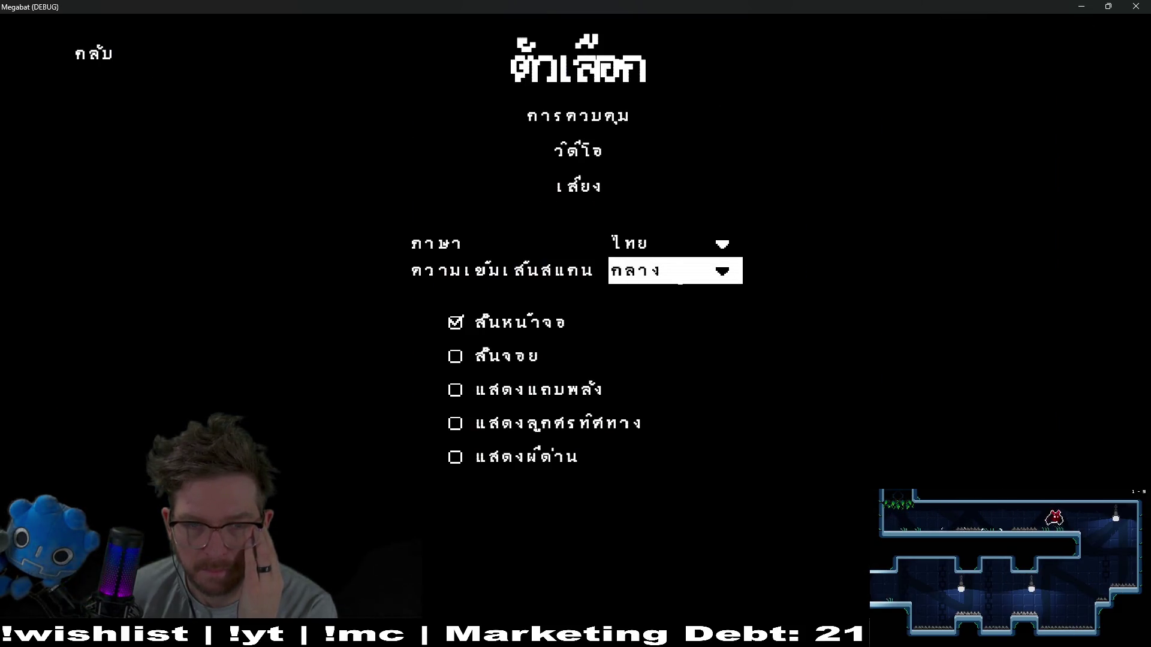
click(580, 151)
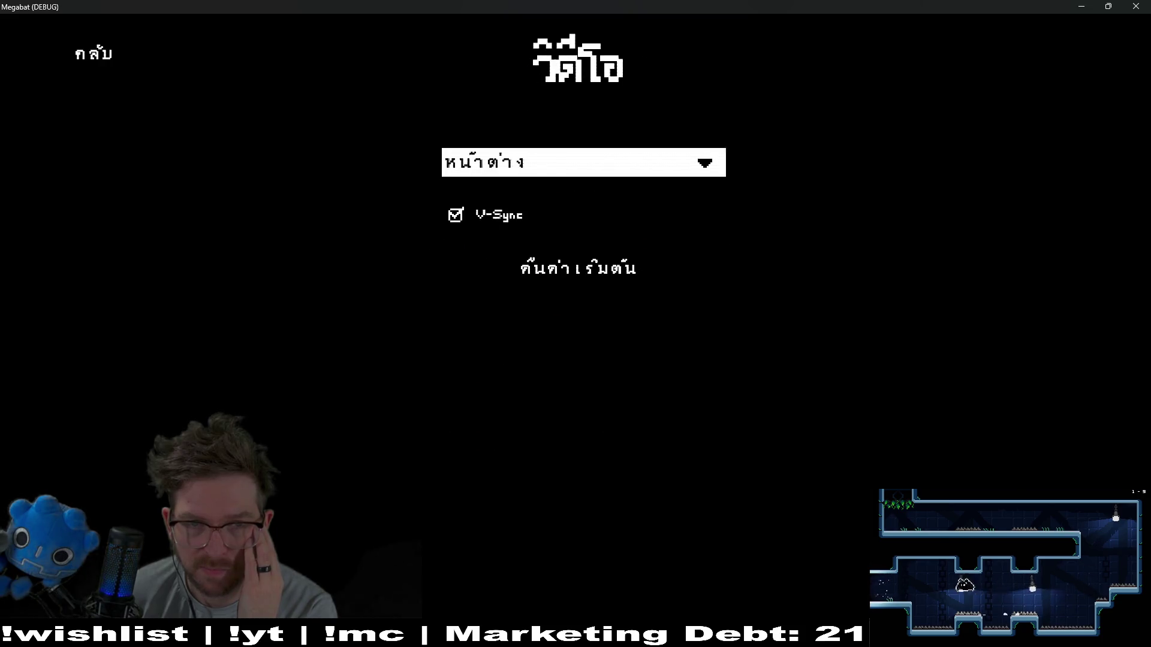
click(93, 54)
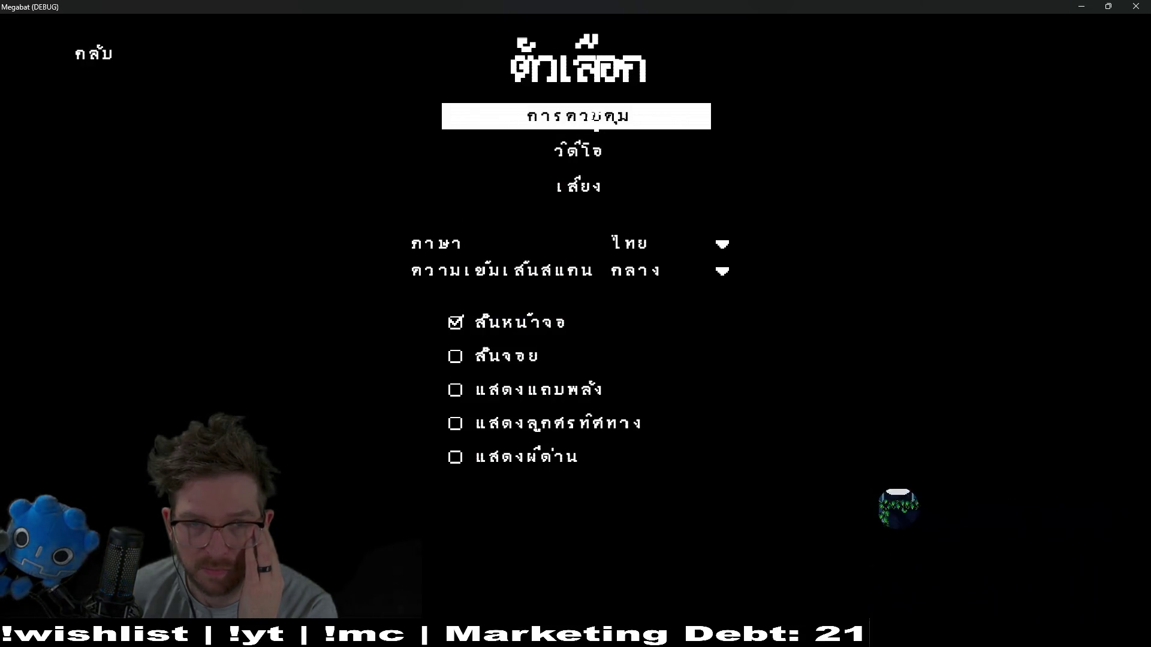
click(581, 119)
click(103, 71)
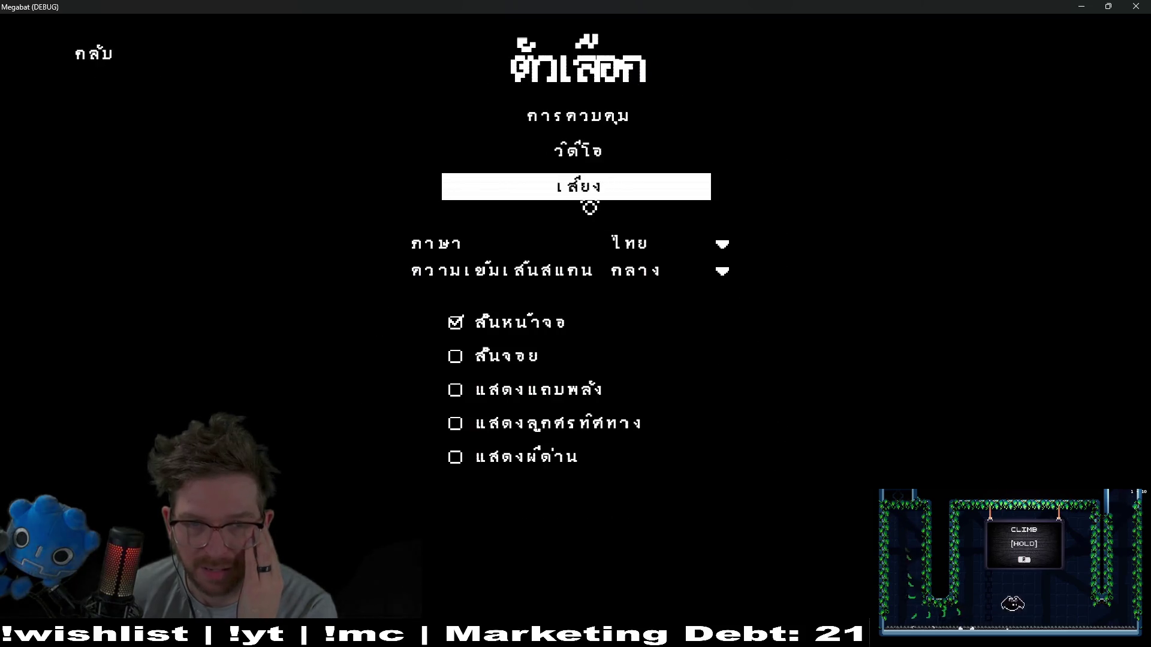
Turn the music volume fully down, revisit the hats screen, then stop the game with F8.
click(584, 195)
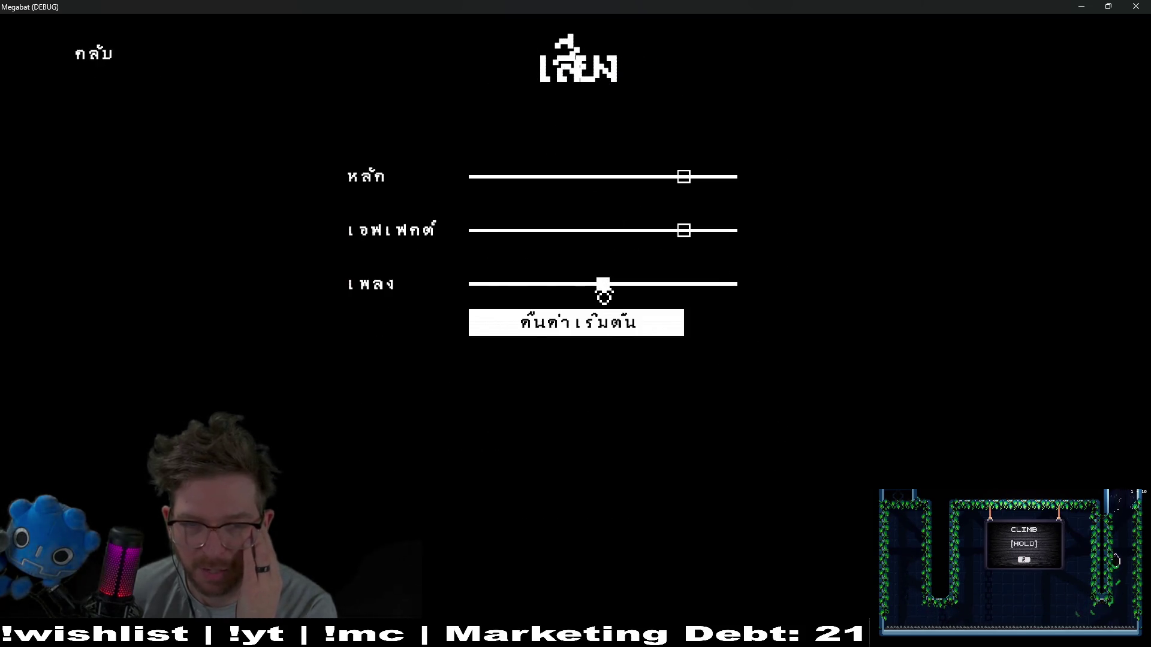
drag(604, 286, 454, 287)
click(93, 67)
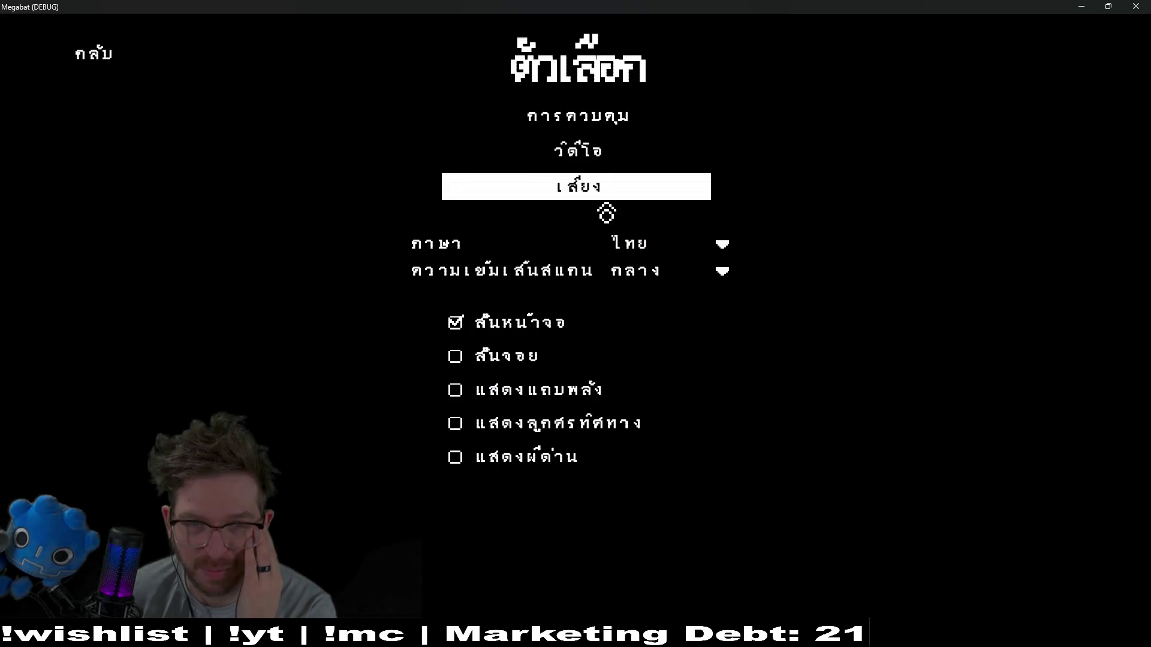
click(95, 57)
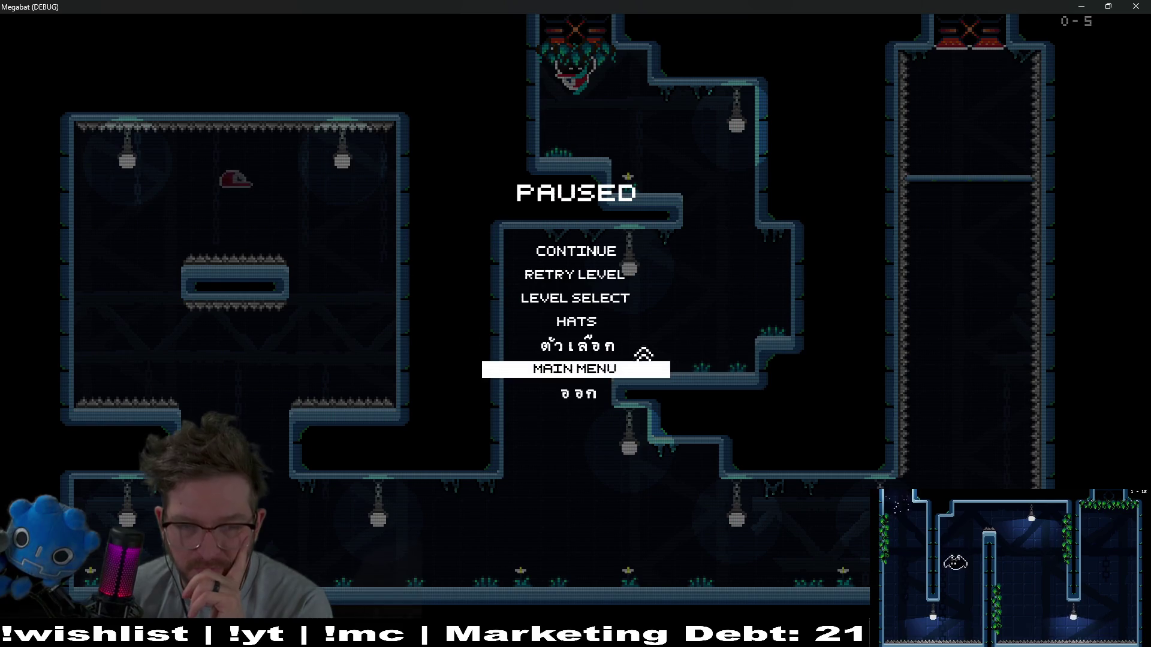
click(568, 330)
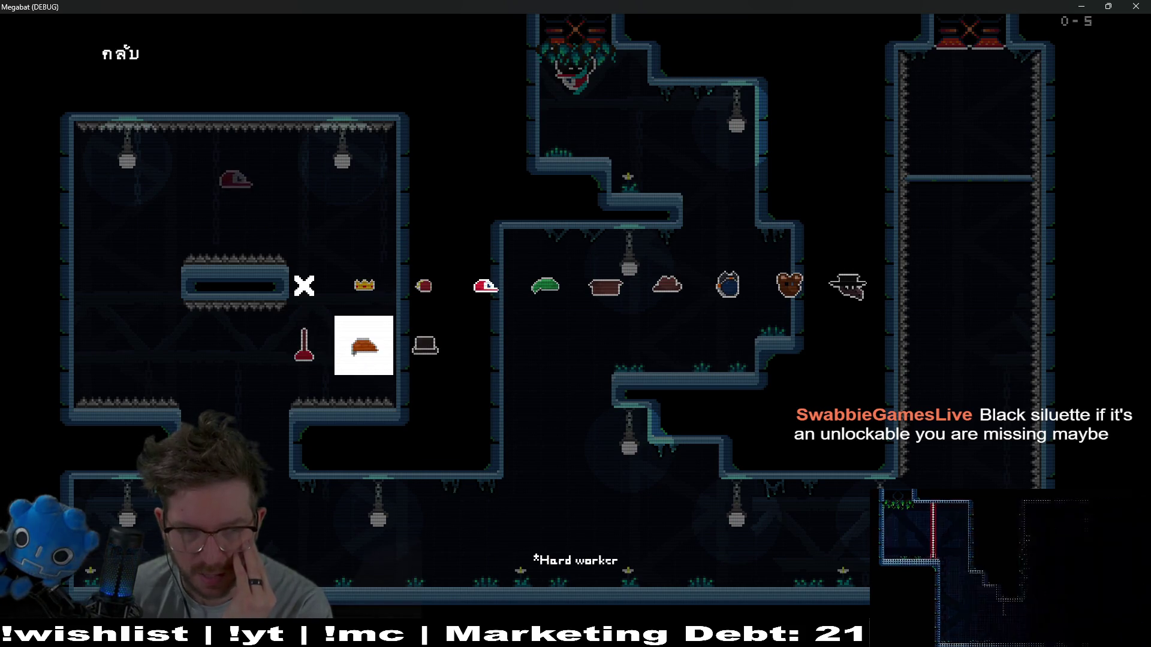
key(F8)
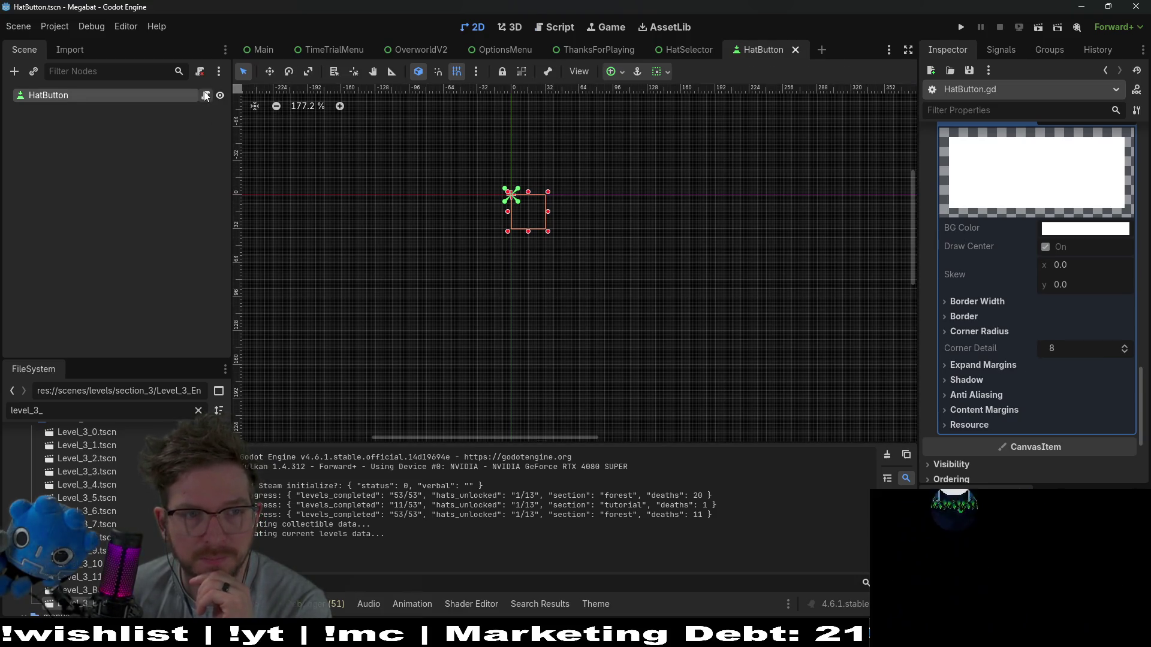
Jump to the single icon assignment in HatButton.gd, 'icon = atlas' on line 63.
key(ctrl+F3)
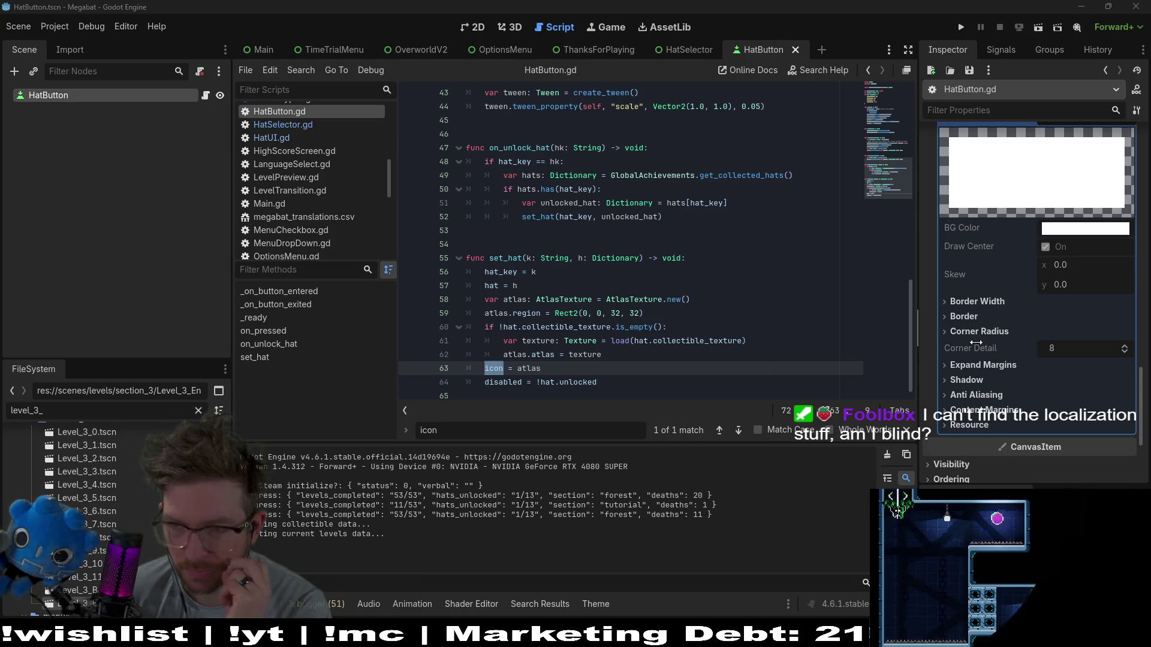
mouse_move(656, 635)
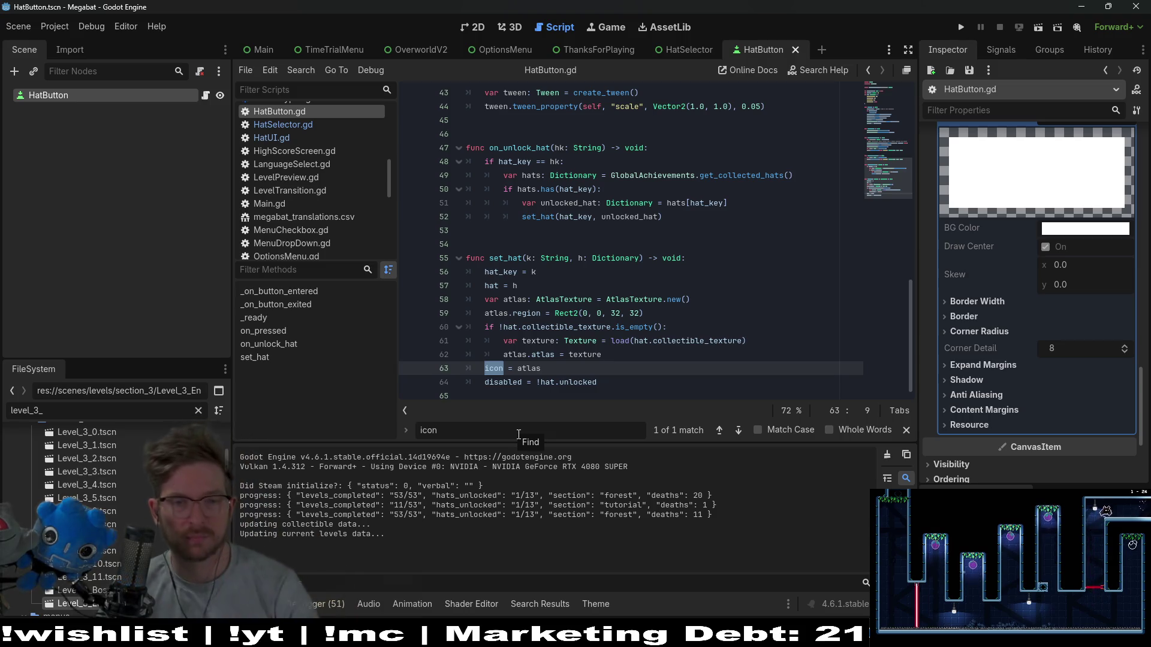
Inspect the hat, collectible_texture, texture and atlas variables on lines 60–63 of HatButton.gd.
click(713, 341)
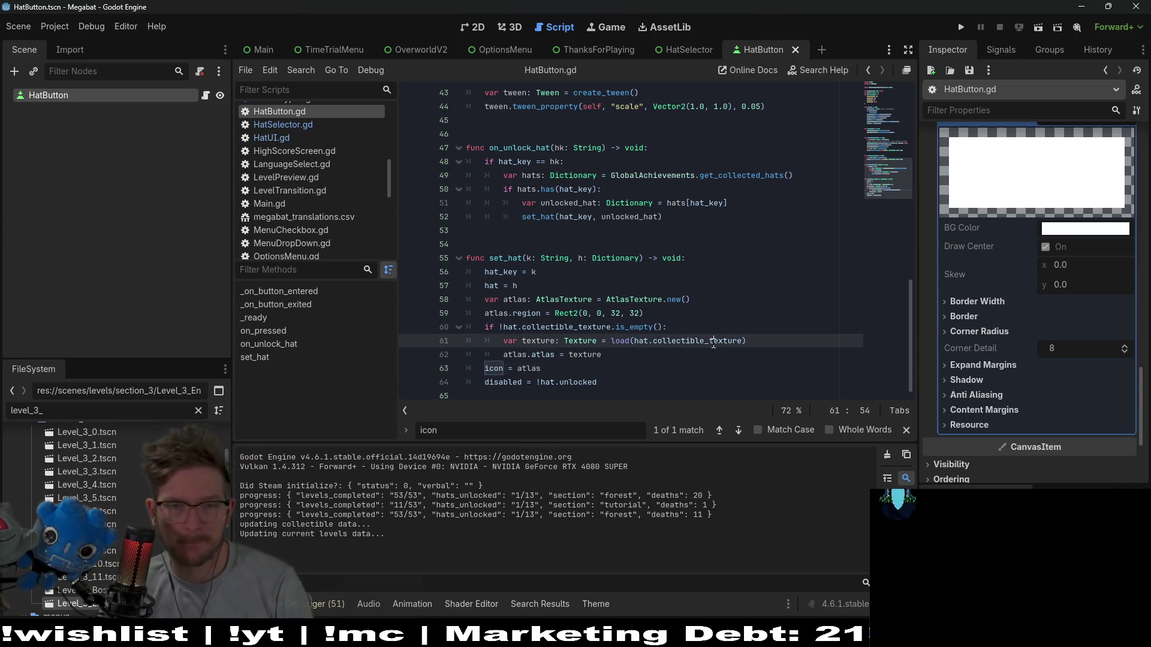
double_click(527, 368)
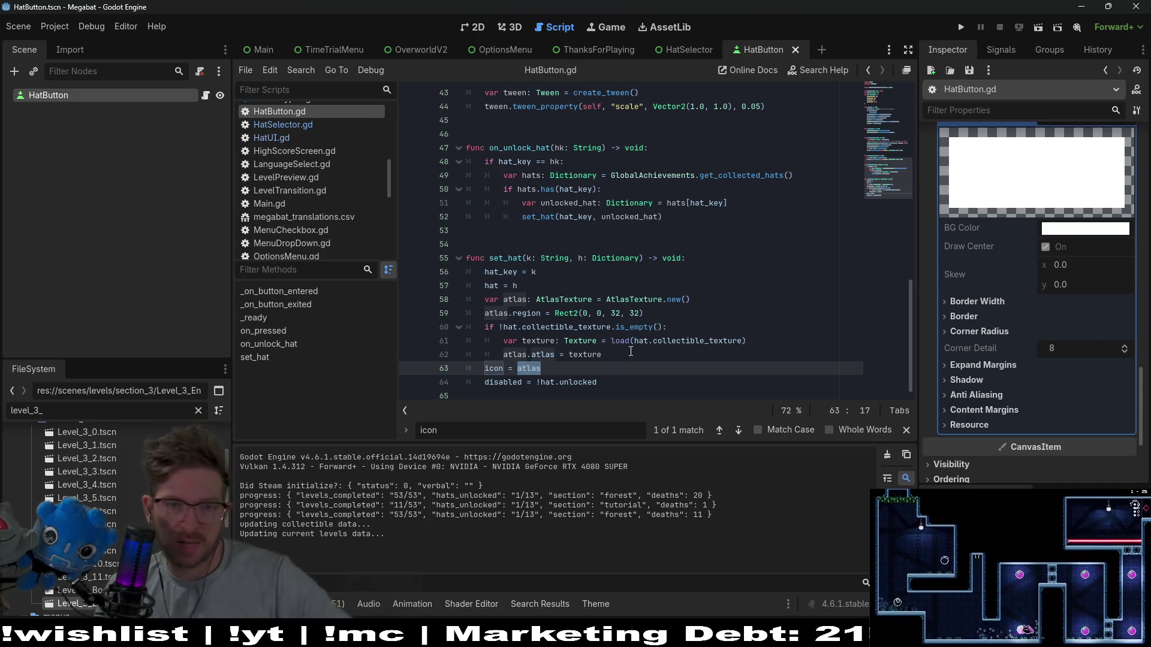
double_click(601, 327)
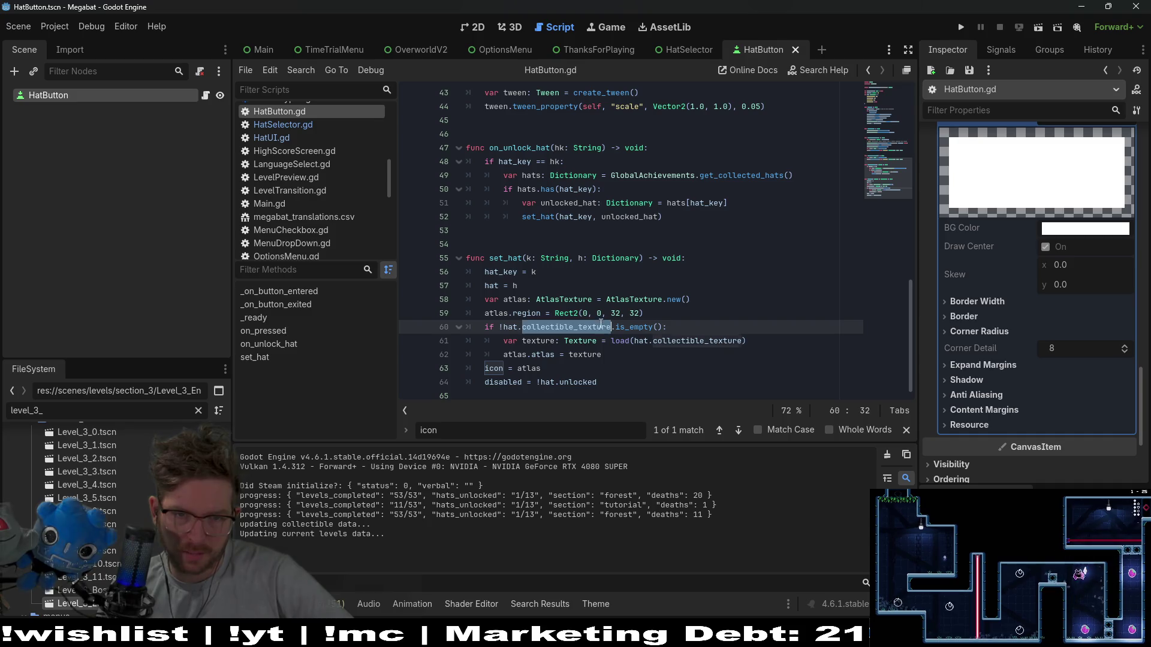
double_click(512, 327)
double_click(579, 355)
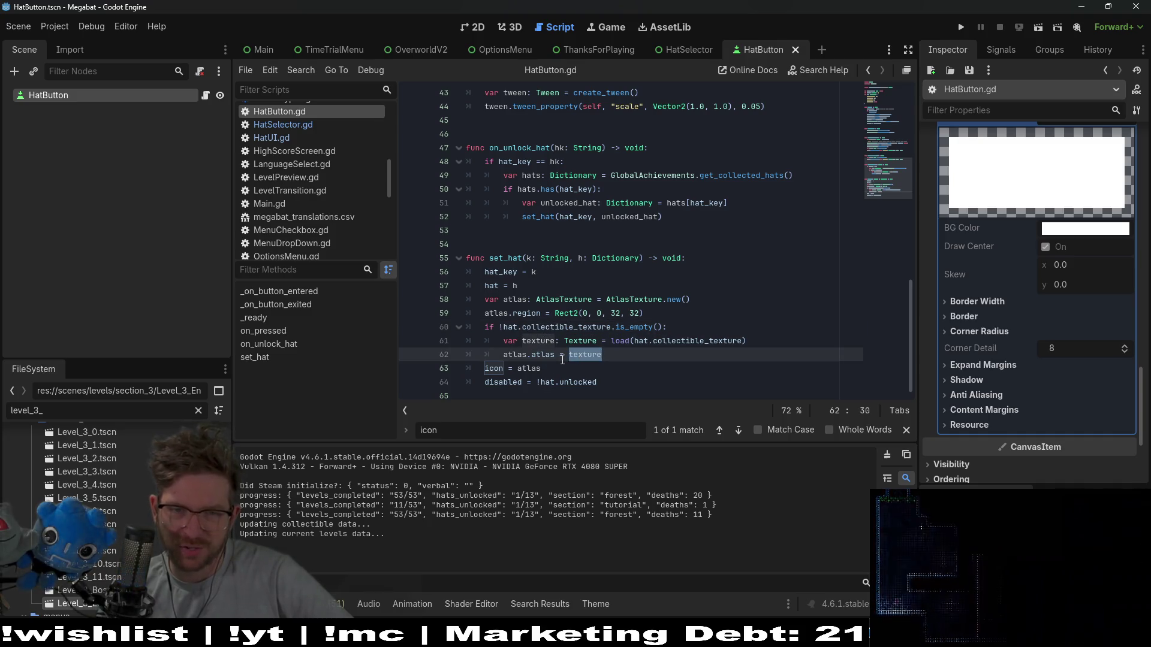
double_click(719, 342)
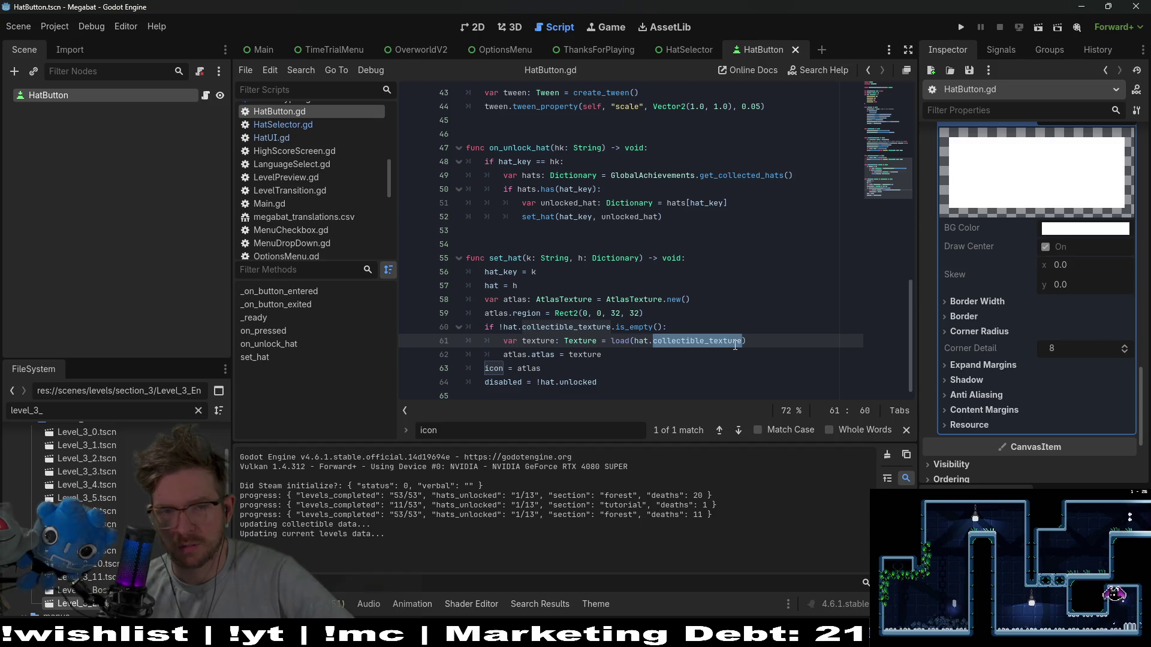
double_click(529, 368)
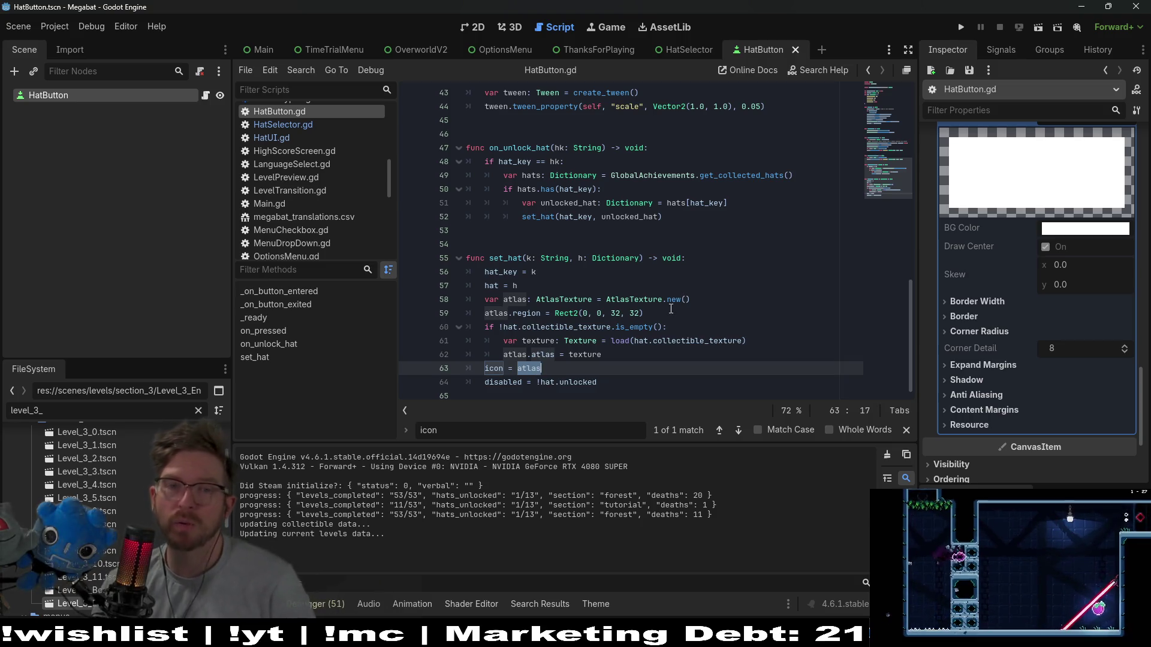
Scroll through the script and switch back to the HatButton 2D view.
scroll(671, 308, up, 9)
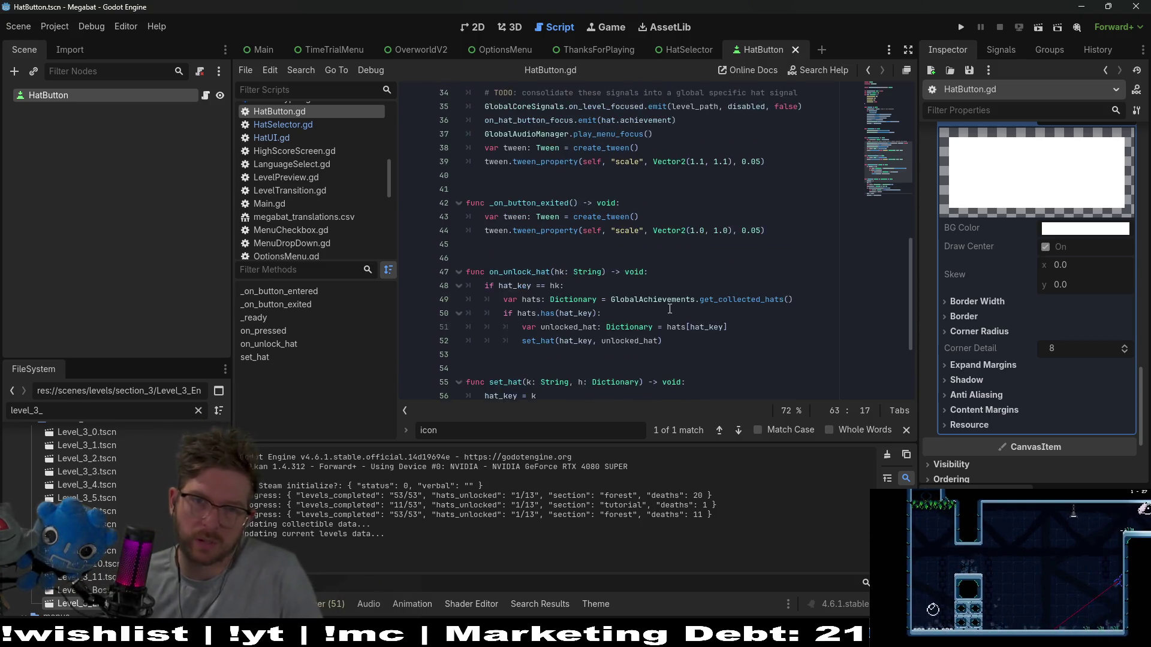
scroll(670, 309, up, 5)
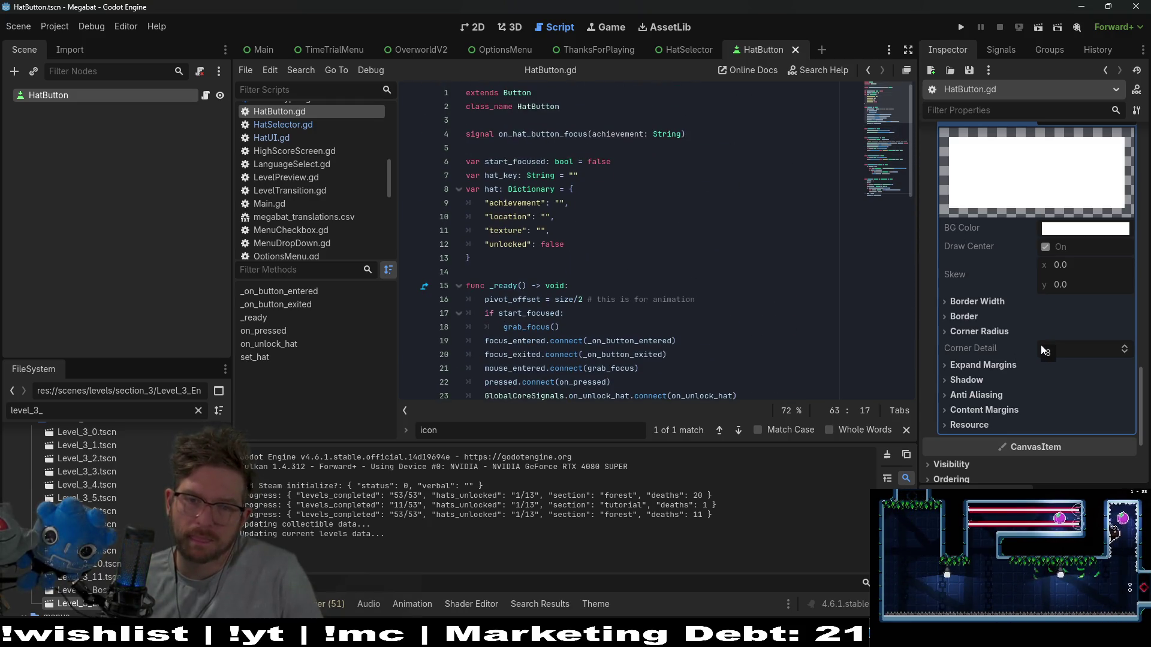
scroll(738, 268, down, 2)
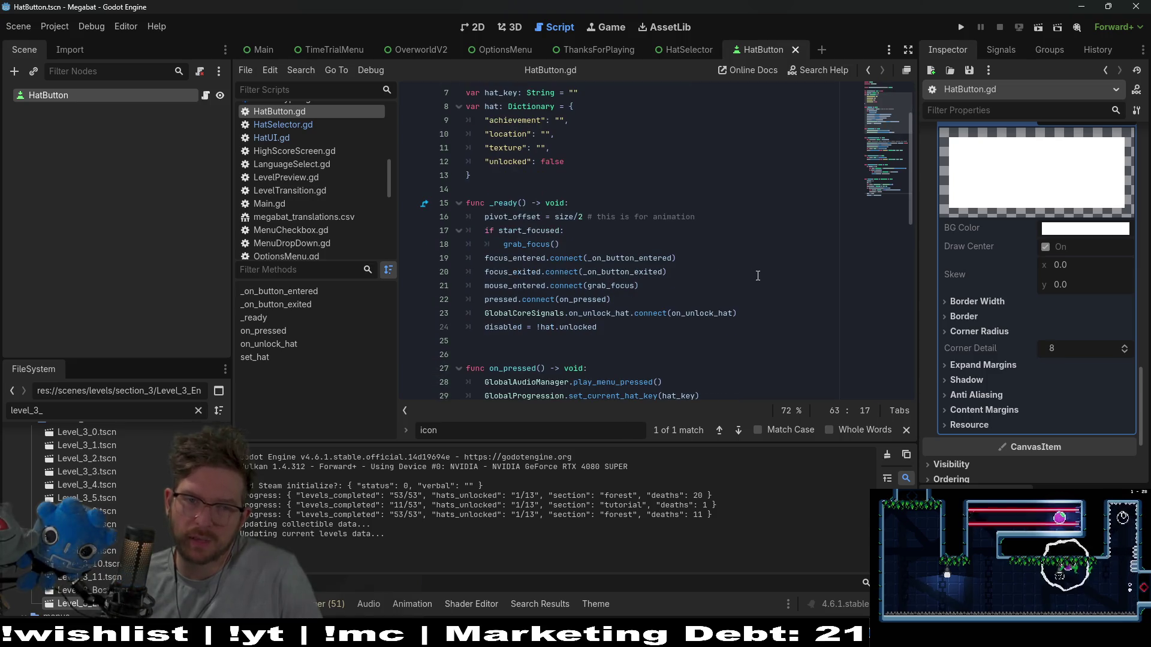
scroll(757, 276, down, 10)
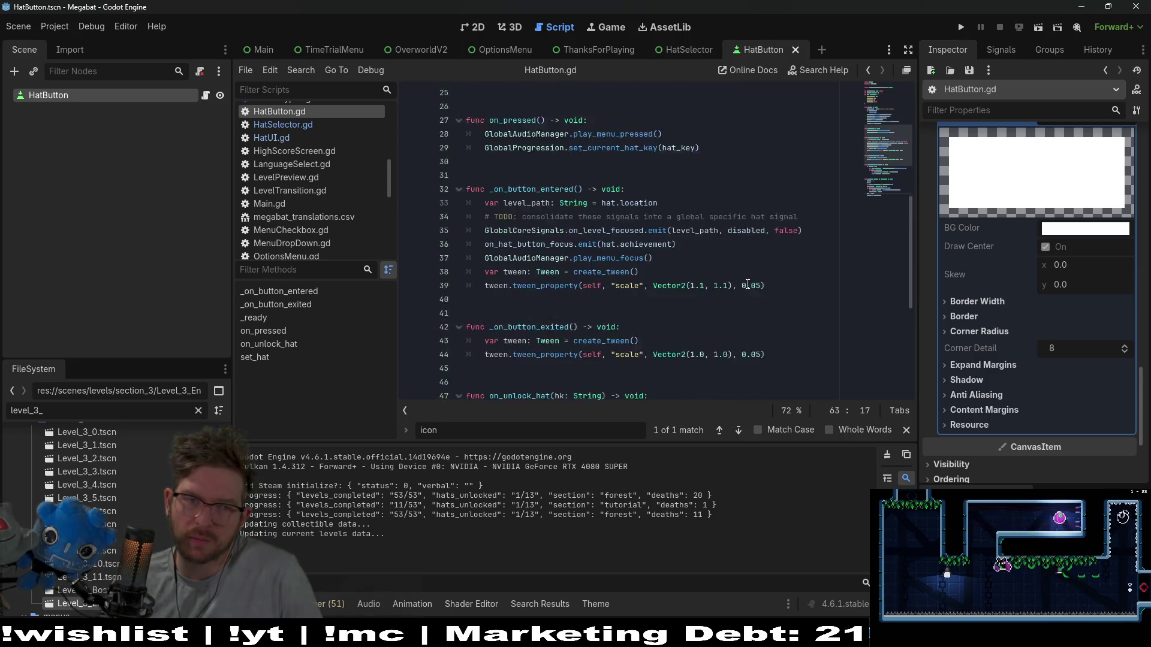
click(476, 24)
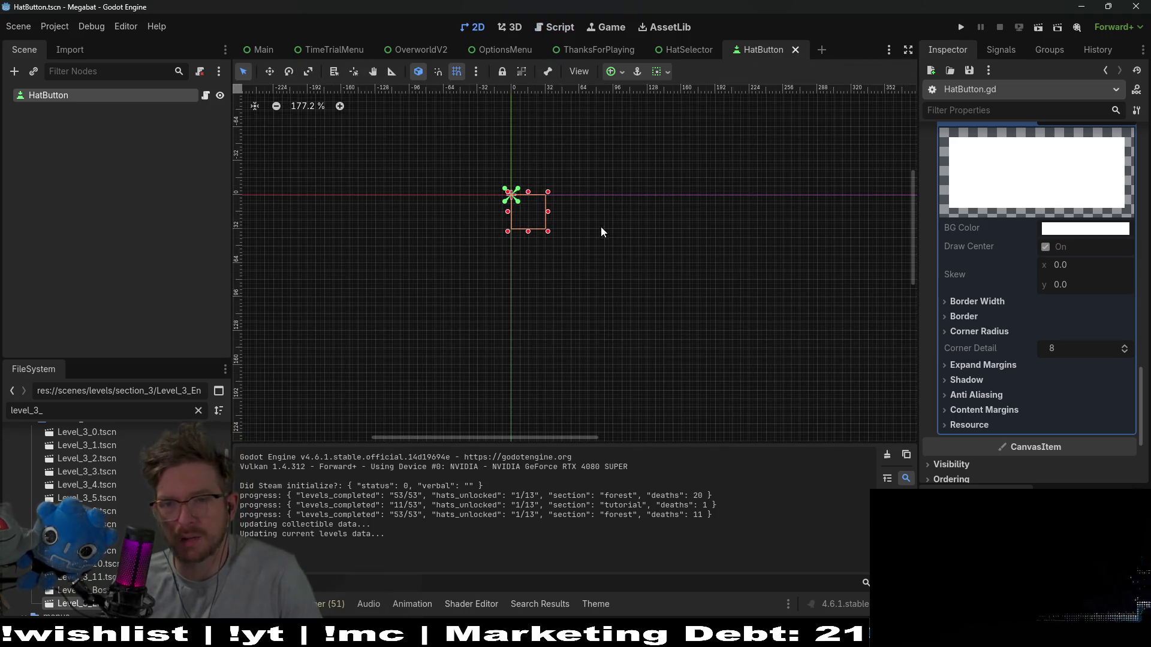
Open the main_theme.tres theme editor and return to the HatButton 2D view.
click(206, 98)
click(594, 605)
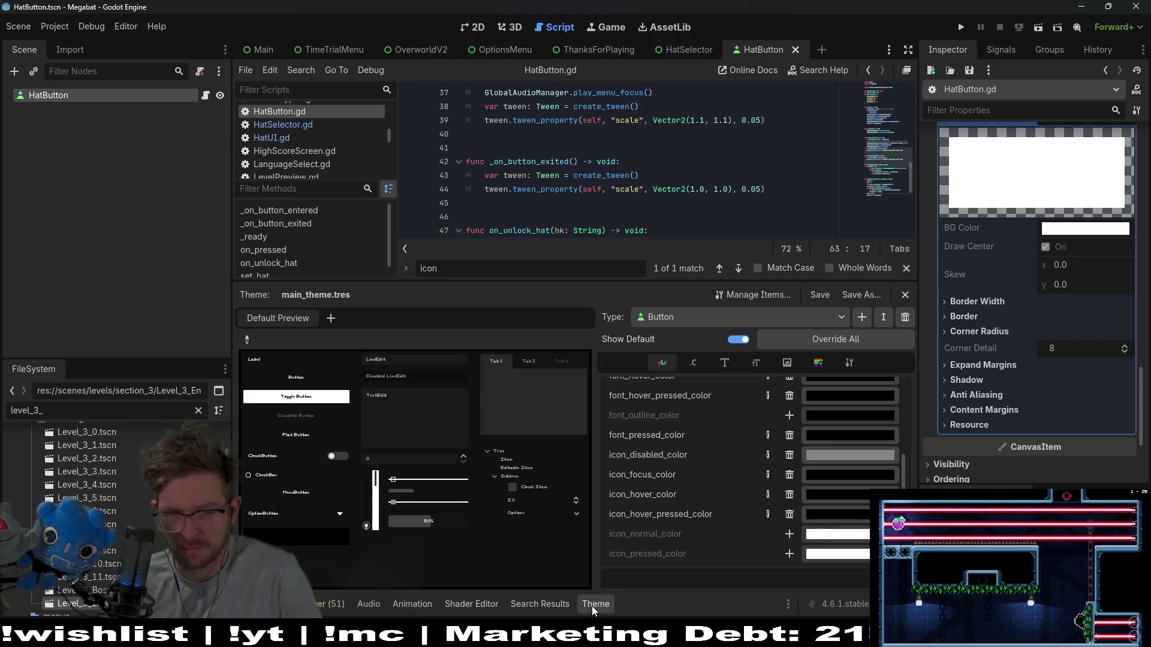
click(464, 25)
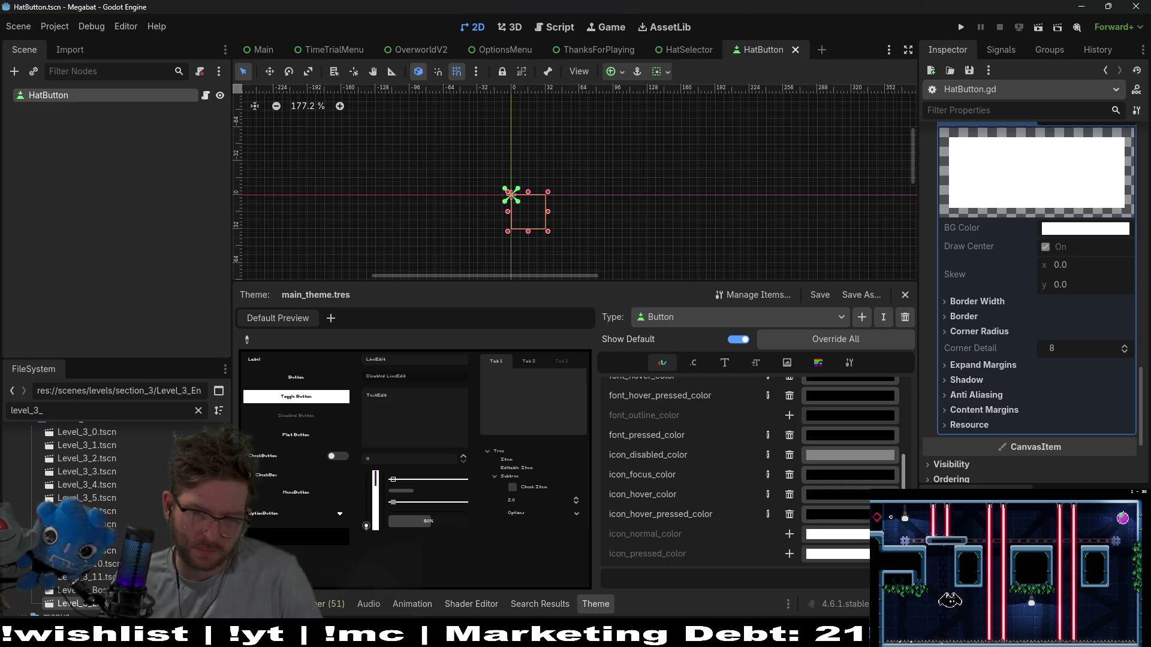
Enable and expand a Normal StyleBoxFlat override under HatButton's Theme Overrides > Styles.
scroll(999, 394, down, 3)
scroll(967, 301, up, 3)
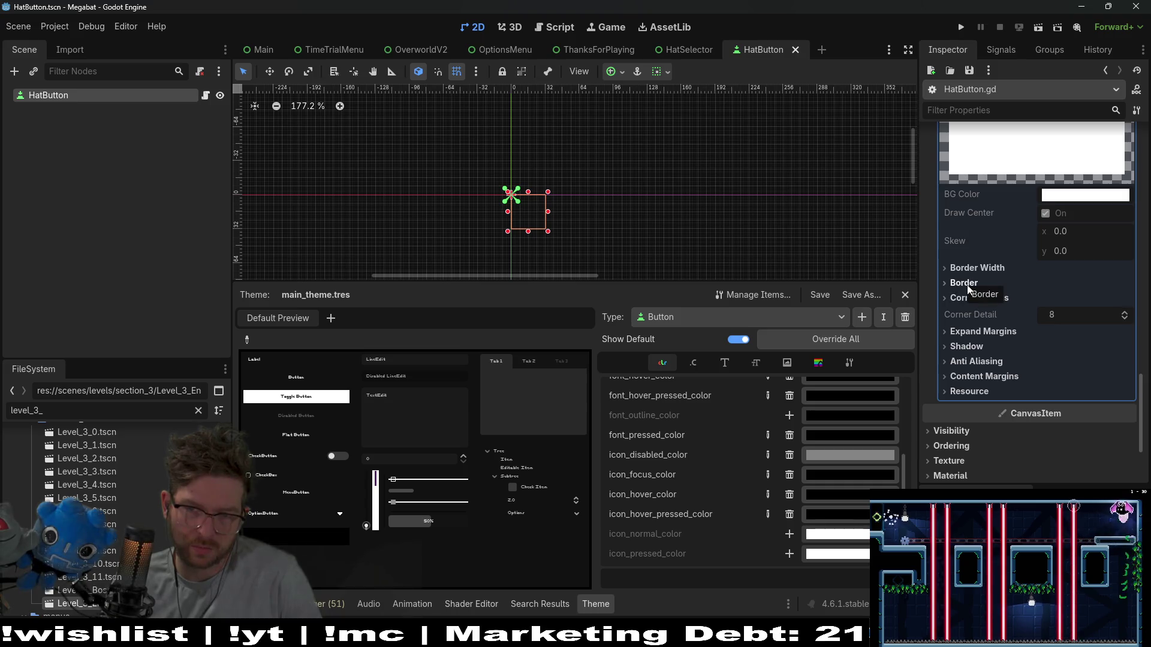
scroll(1005, 317, up, 3)
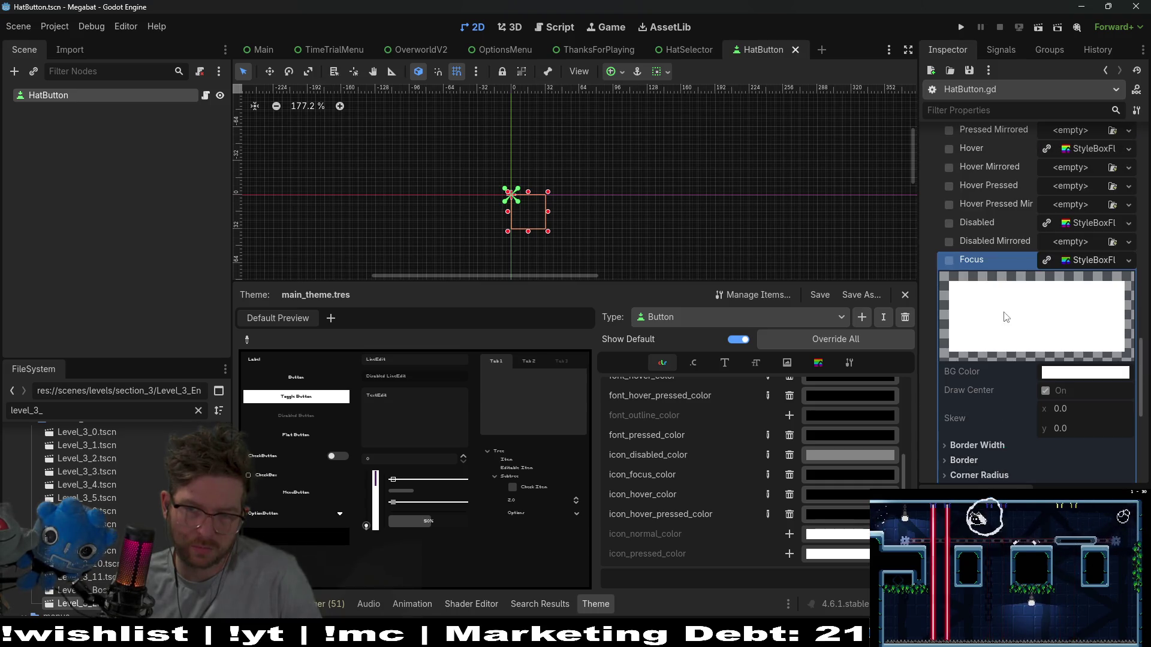
scroll(1023, 348, up, 3)
scroll(1023, 347, down, 2)
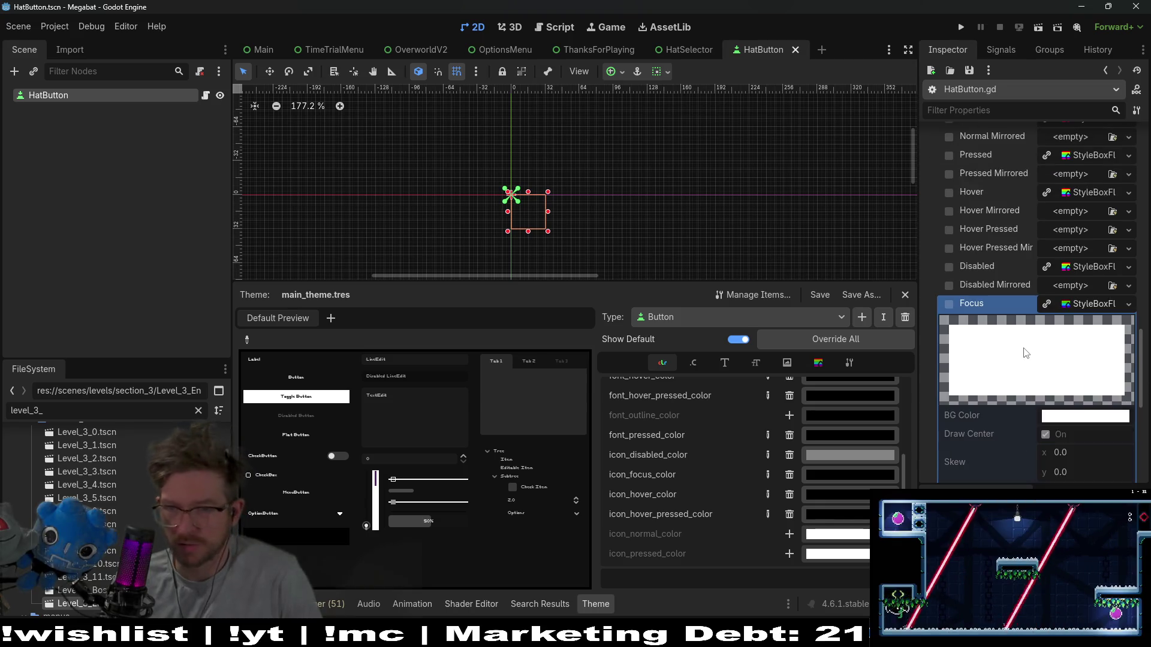
mouse_move(953, 303)
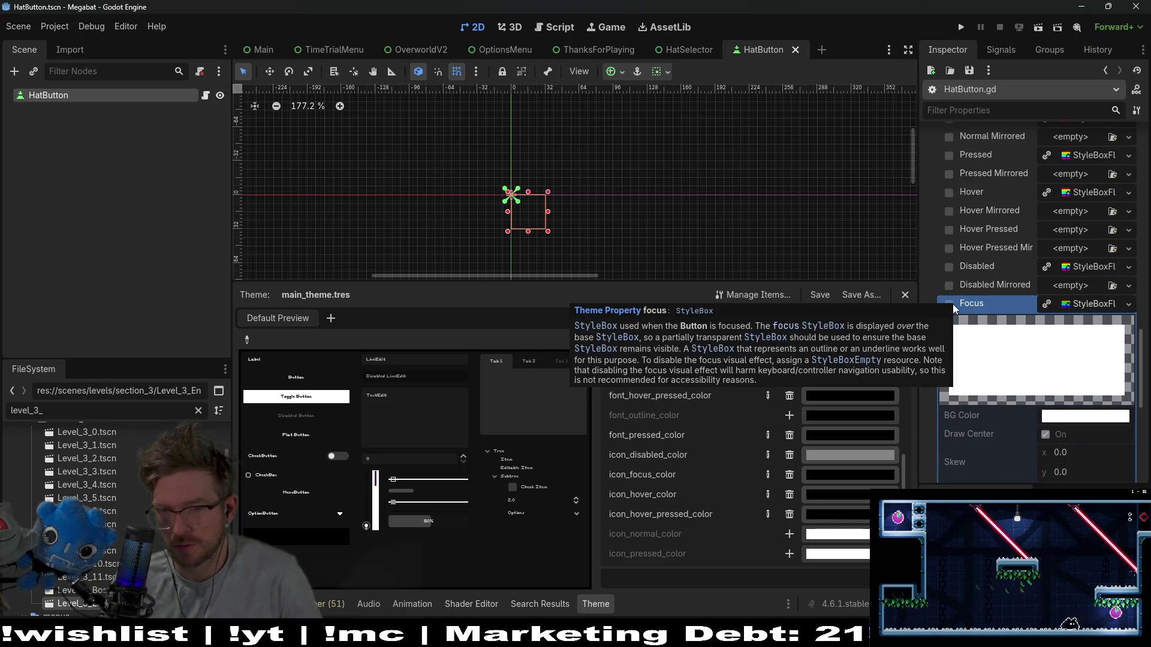
scroll(977, 239, up, 1)
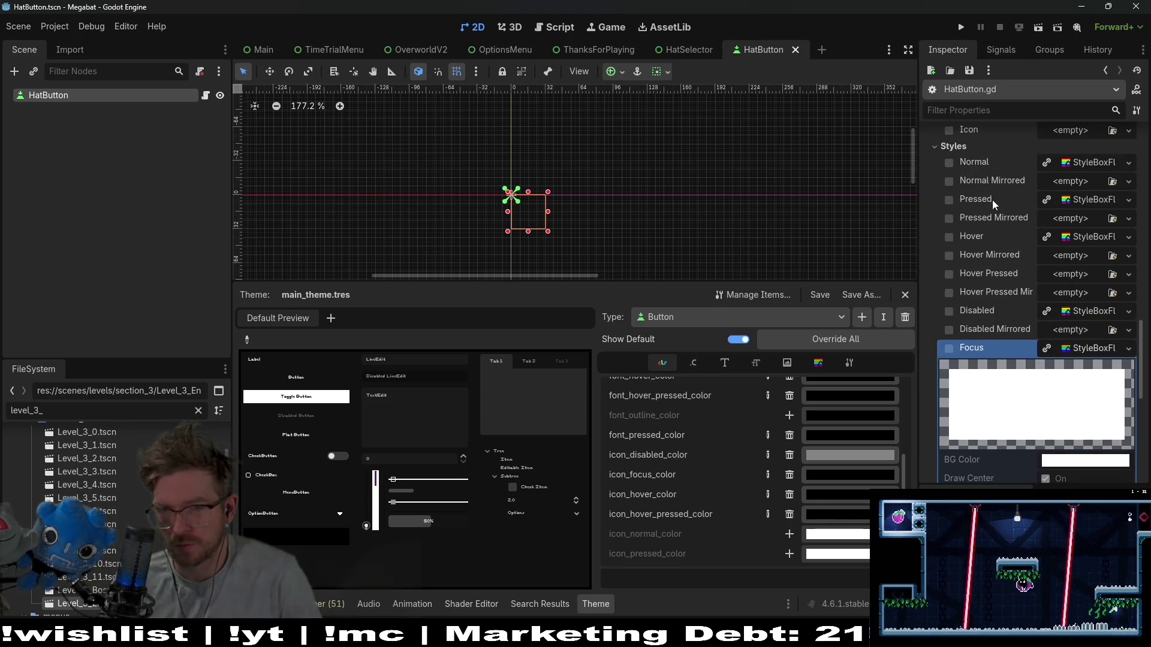
click(947, 167)
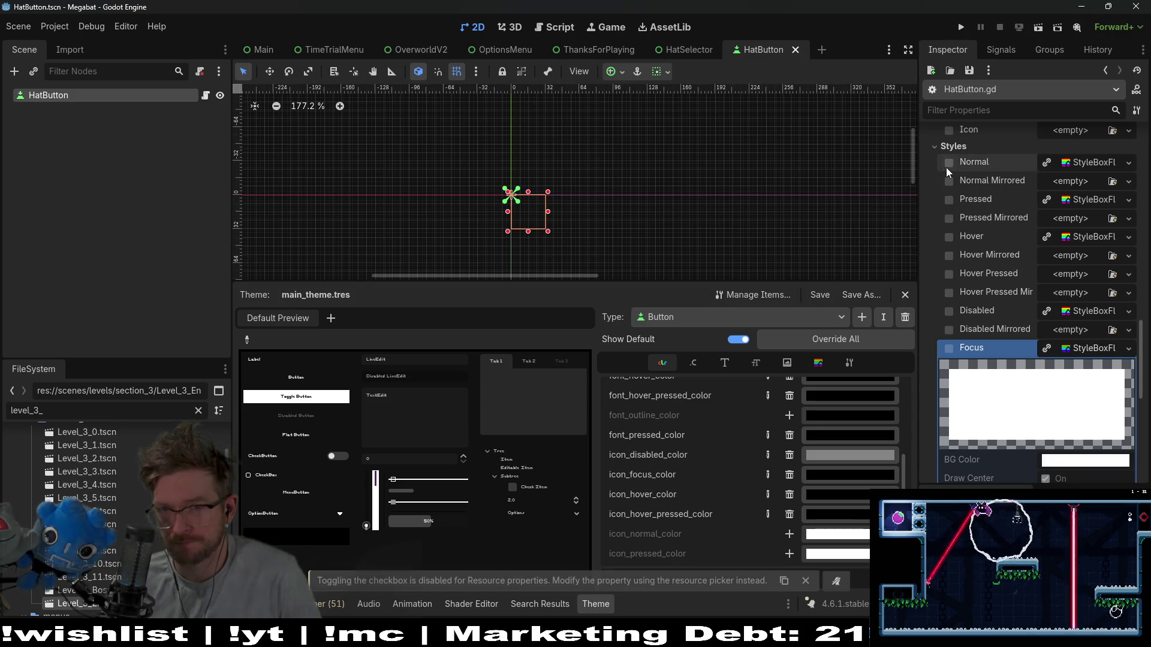
click(1062, 170)
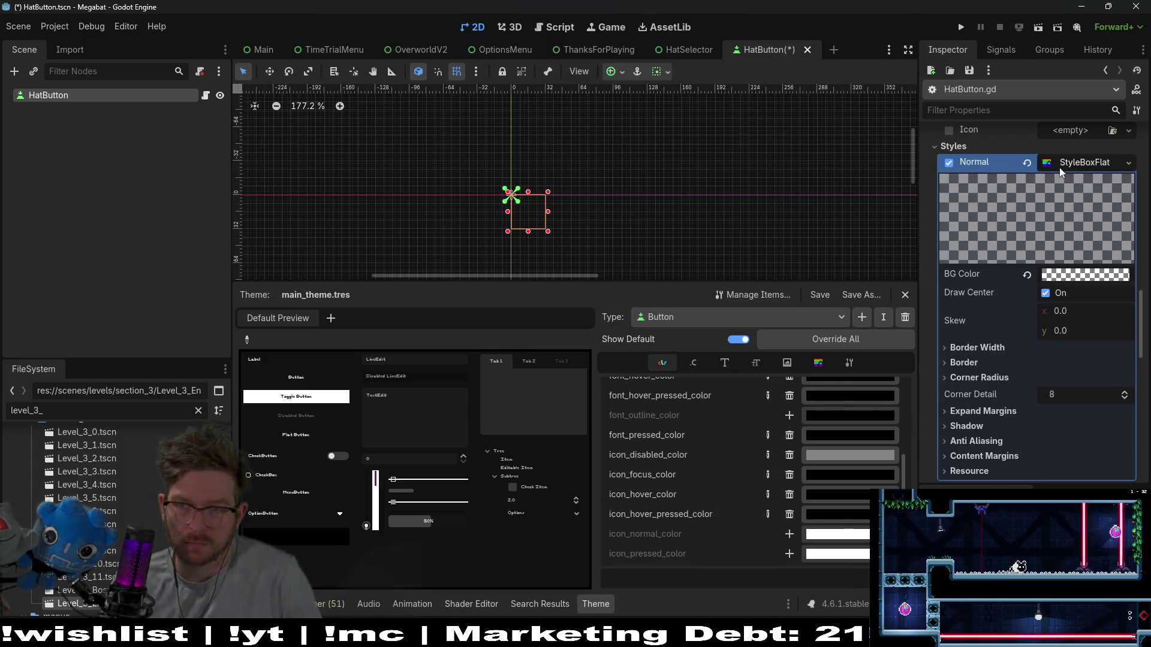
scroll(970, 240, down, 3)
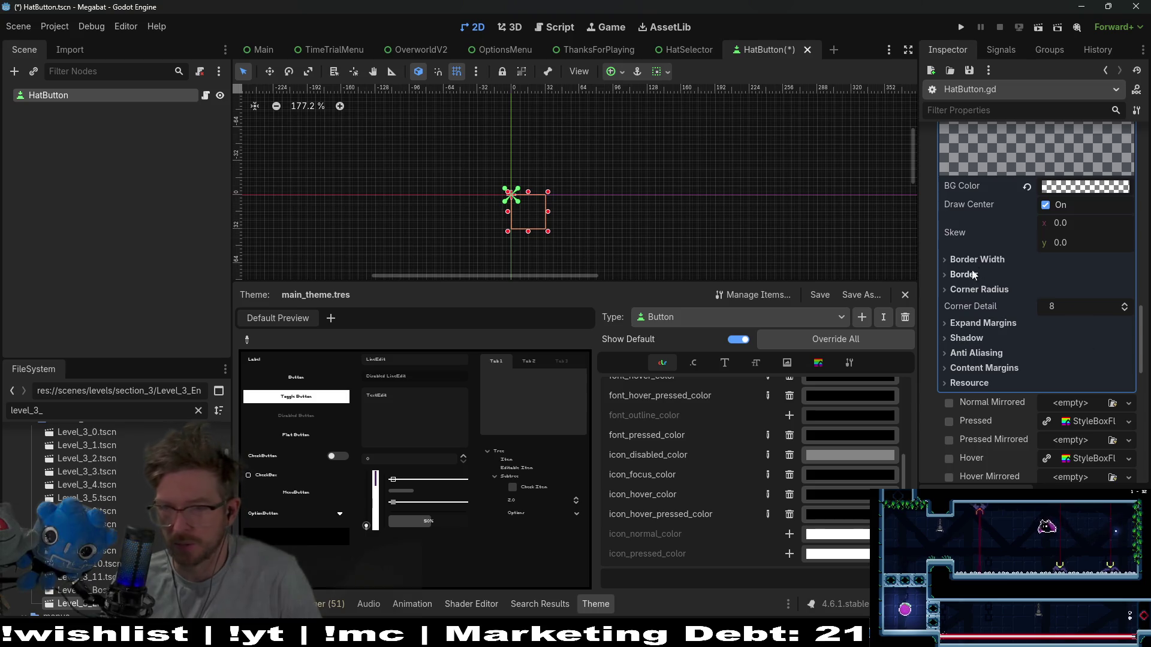
Reset the Normal StyleBoxFlat's BG Color and set it to solid white.
scroll(1005, 289, up, 3)
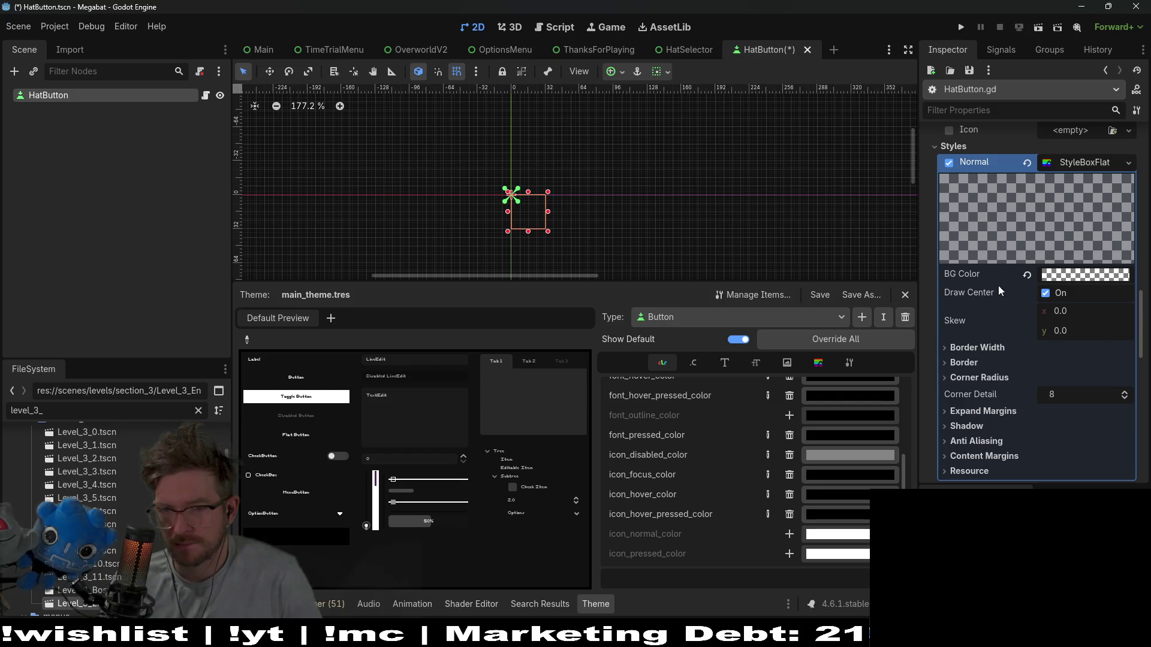
click(1026, 276)
click(1069, 274)
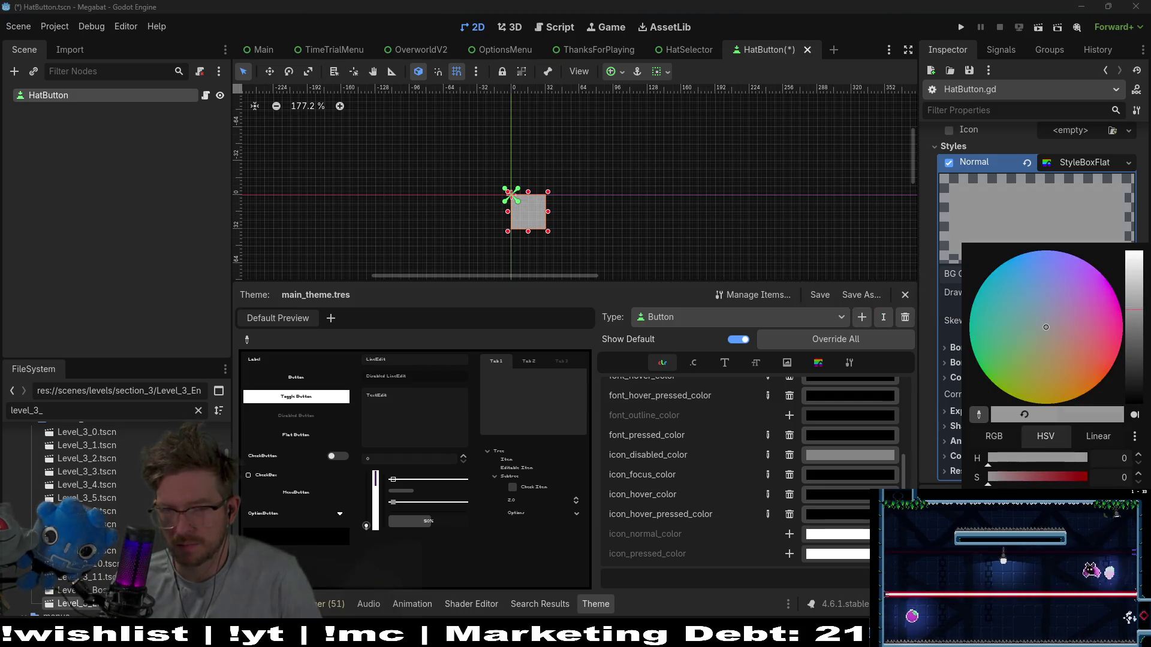
drag(1133, 310, 1132, 252)
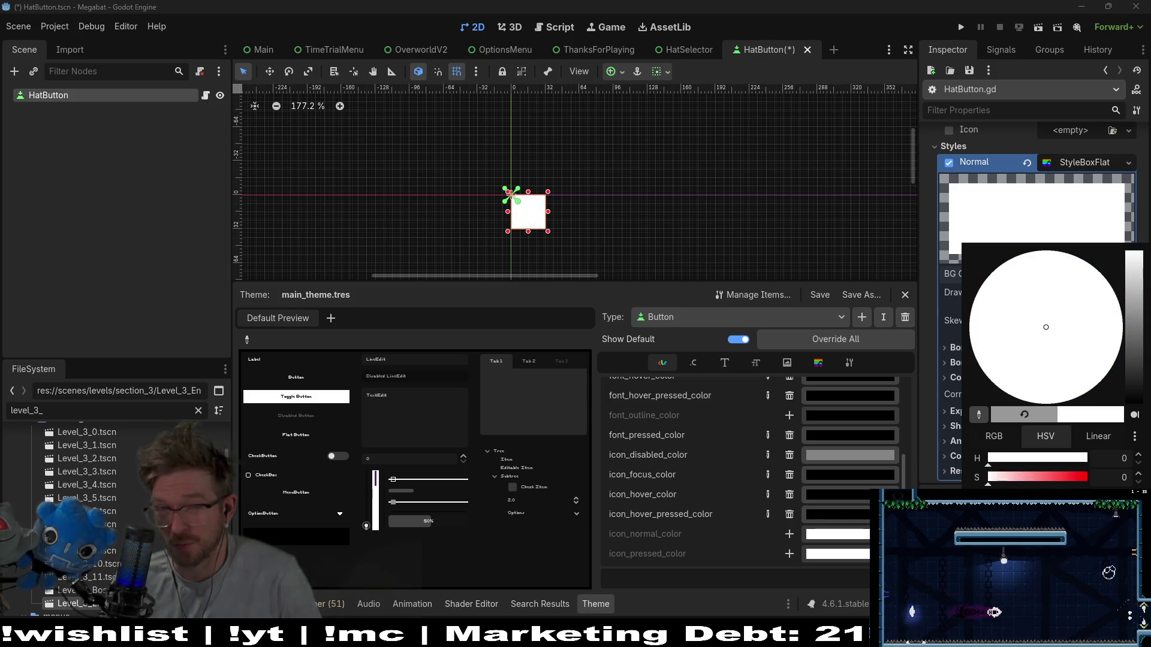
click(931, 418)
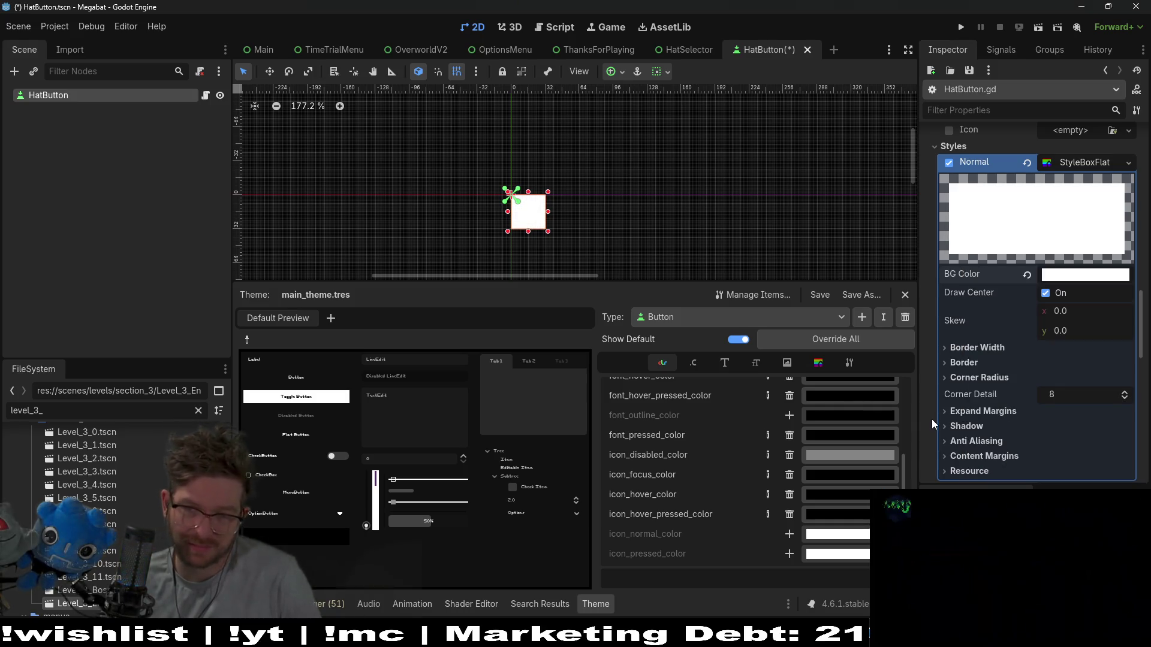
scroll(1023, 356, down, 5)
scroll(1023, 356, down, 7)
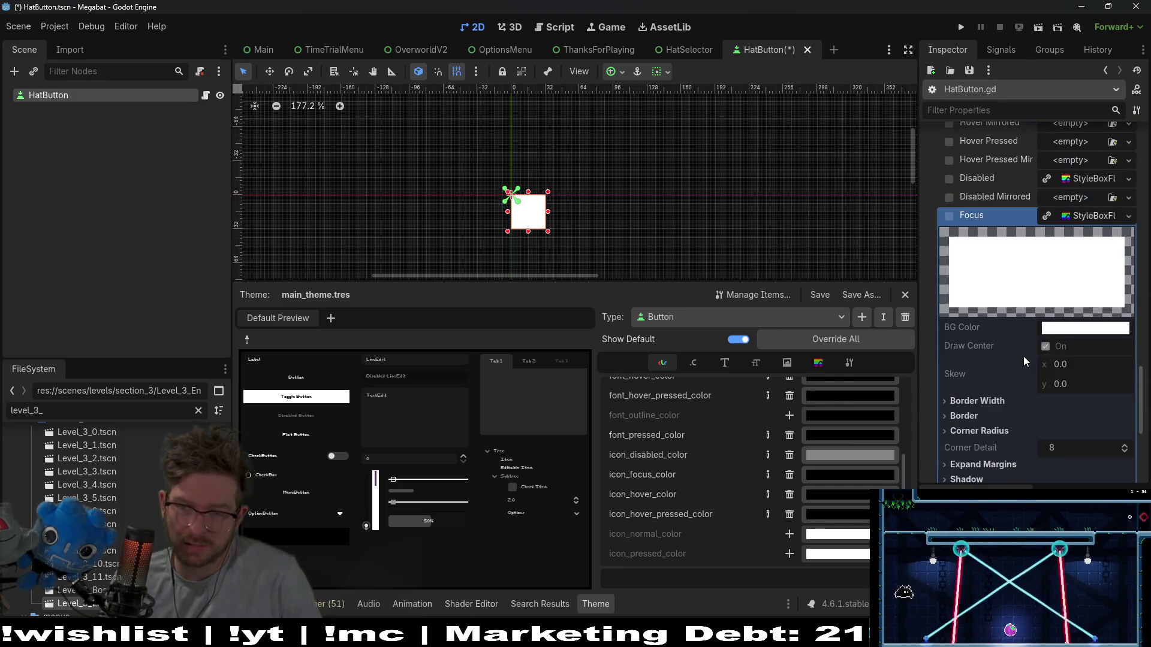
scroll(1023, 356, up, 2)
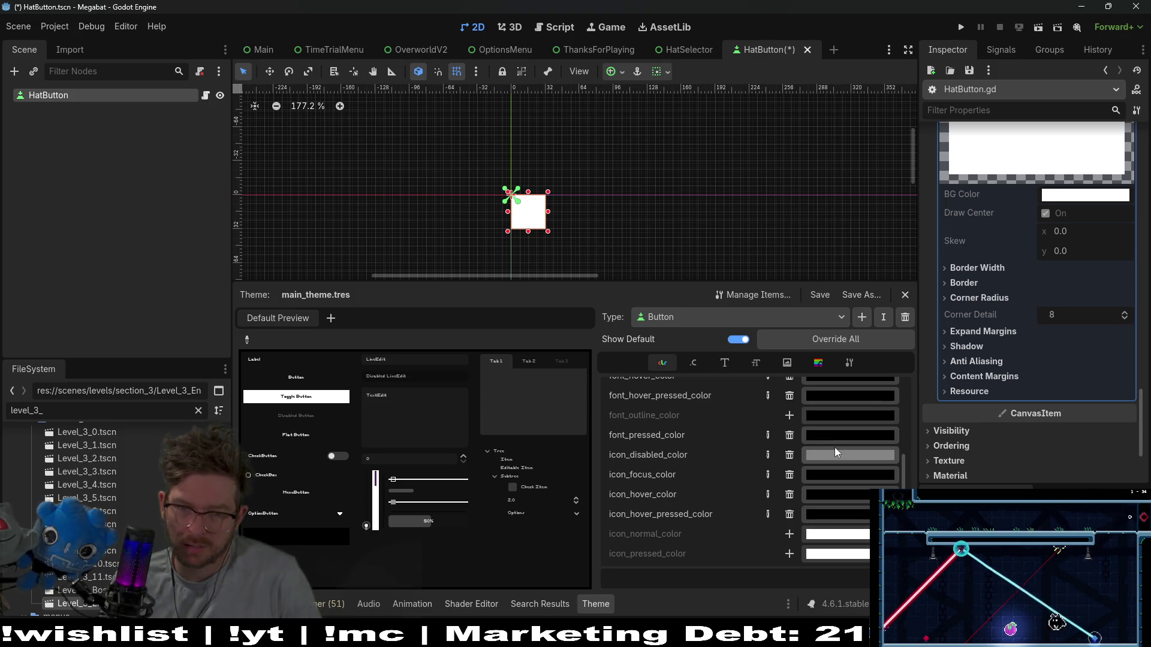
scroll(1026, 377, up, 5)
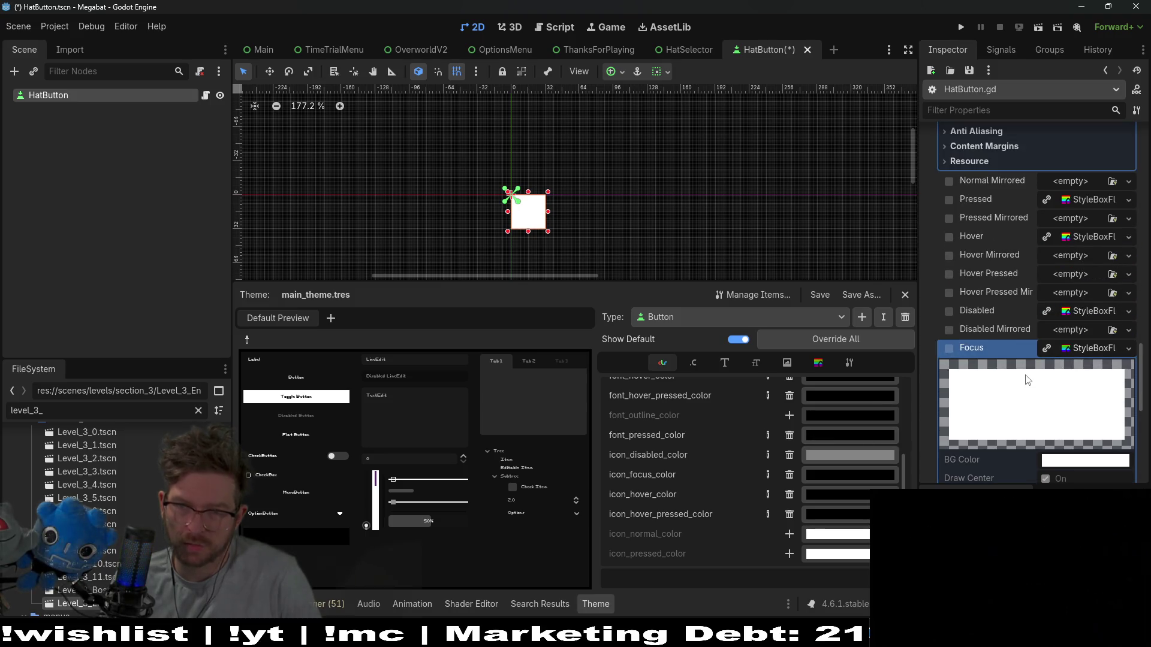
scroll(1026, 380, up, 3)
scroll(1026, 380, down, 3)
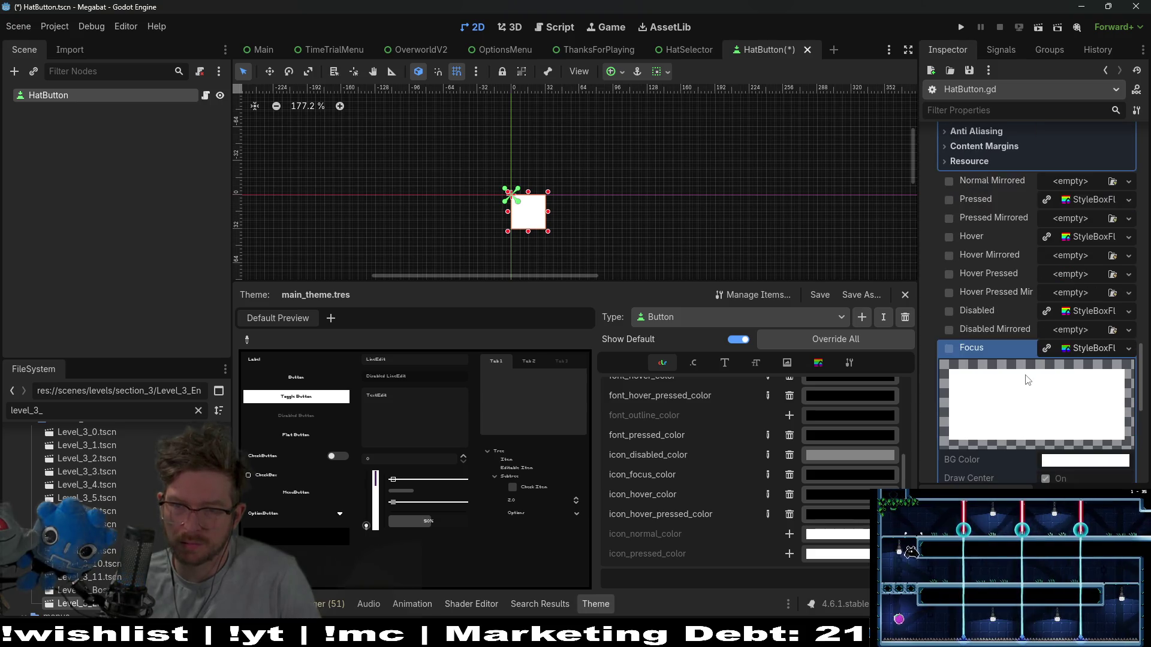
scroll(1027, 380, down, 7)
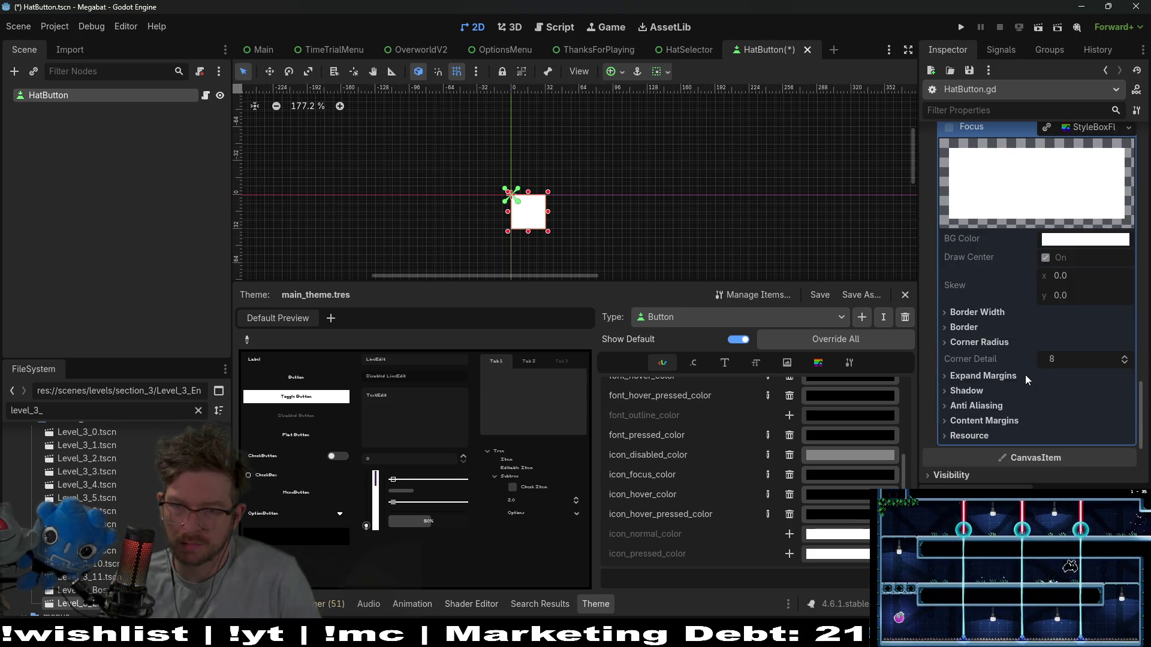
scroll(1025, 375, up, 6)
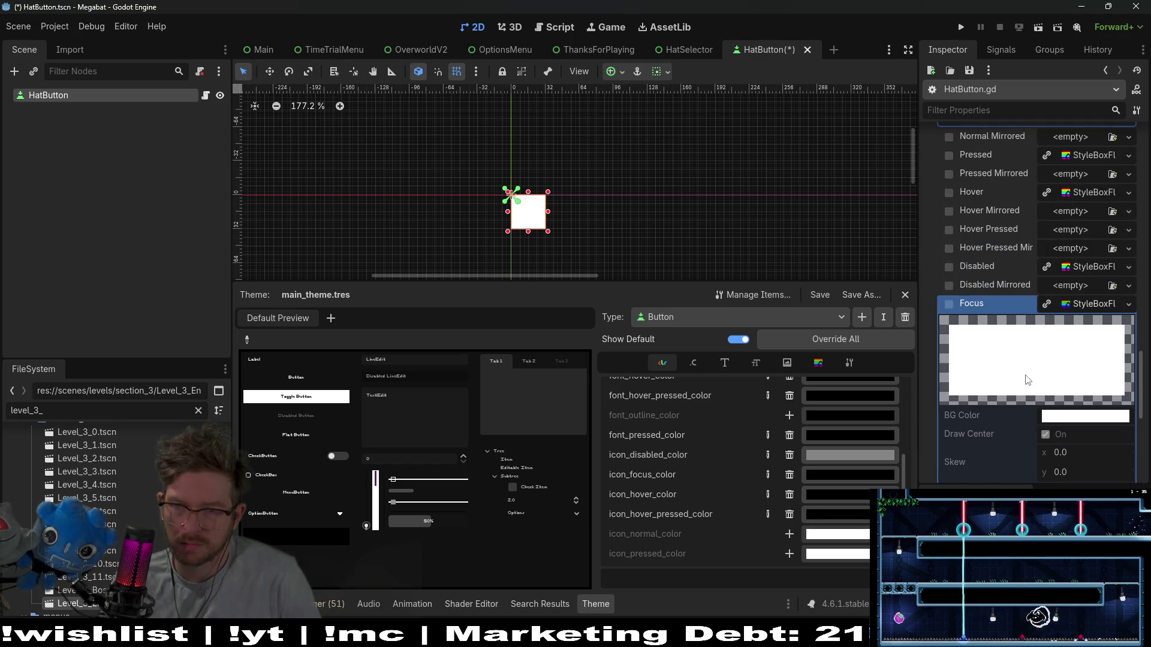
click(1066, 266)
scroll(1084, 398, down, 3)
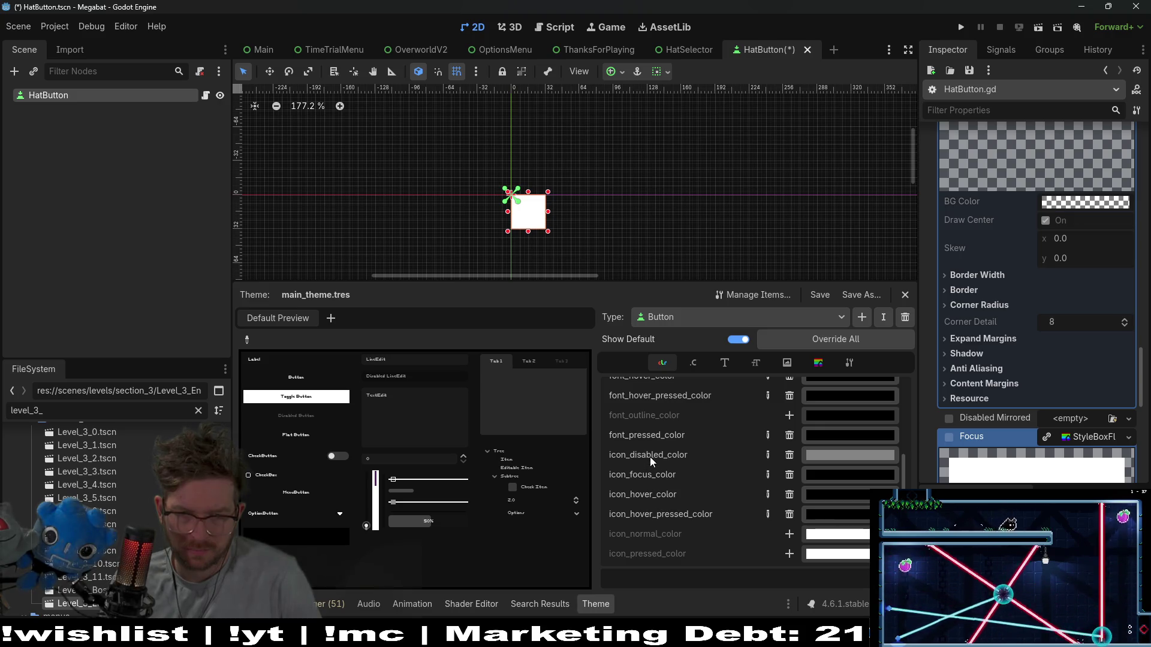
scroll(1009, 351, up, 5)
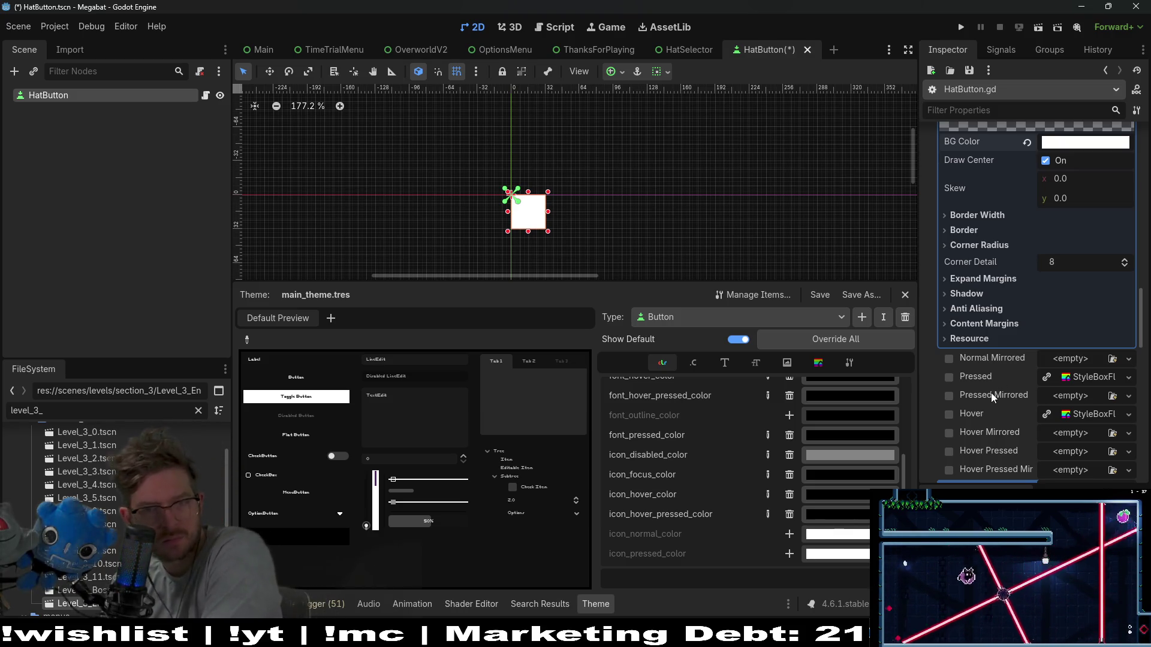
scroll(990, 378, up, 3)
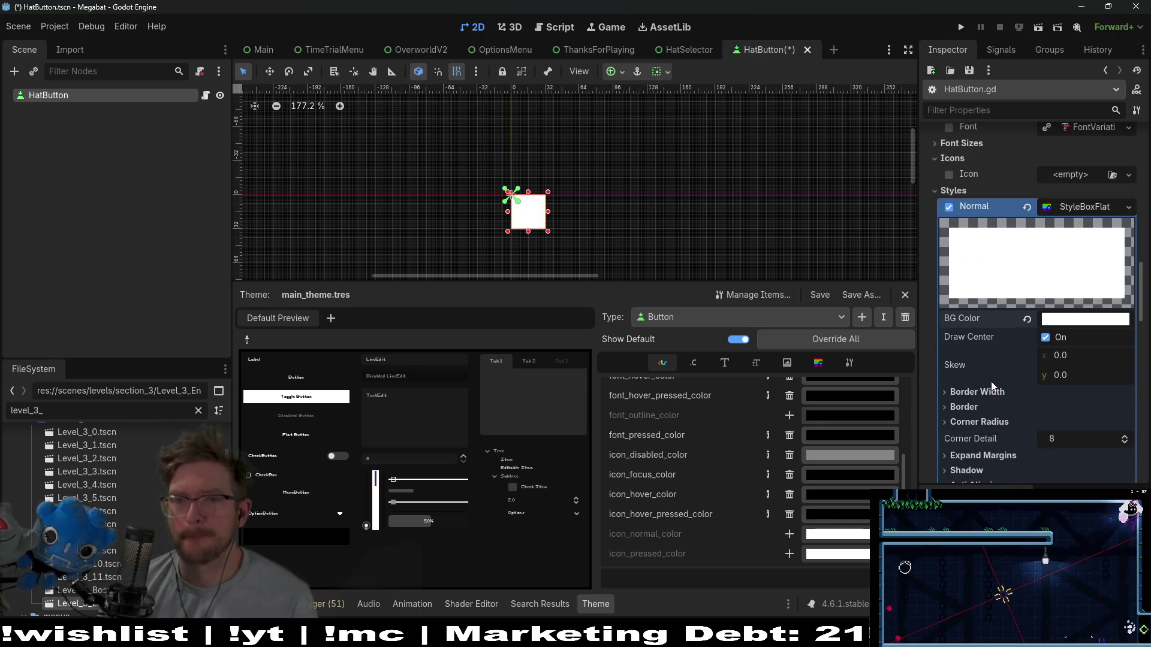
scroll(991, 384, up, 2)
scroll(990, 383, down, 4)
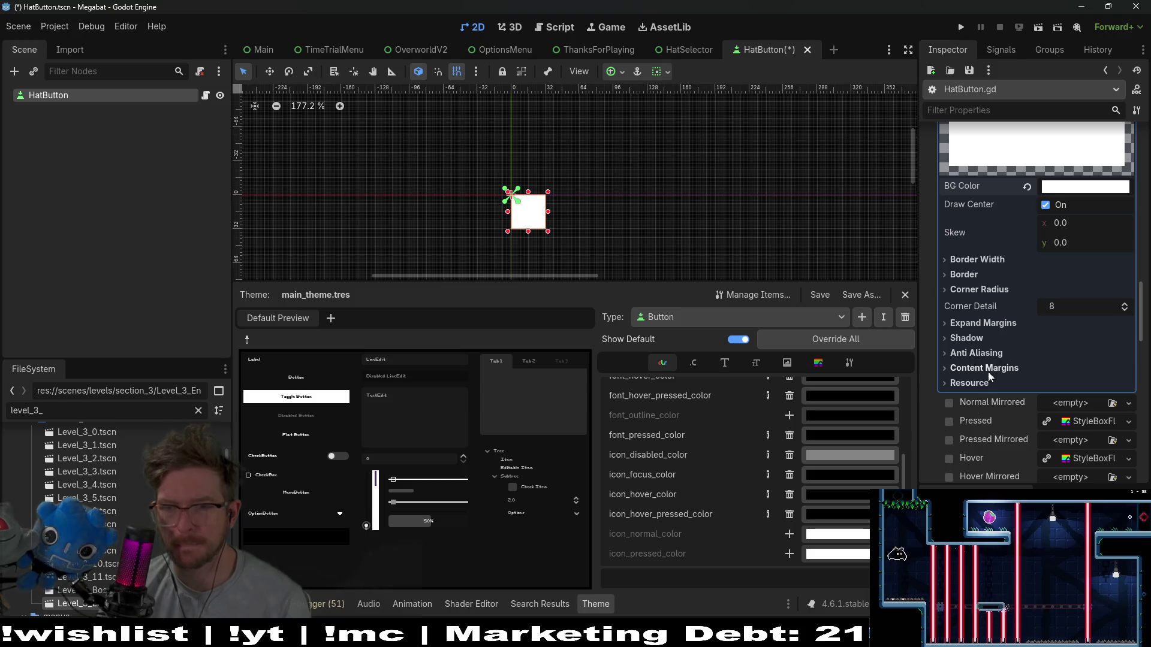
scroll(991, 367, down, 9)
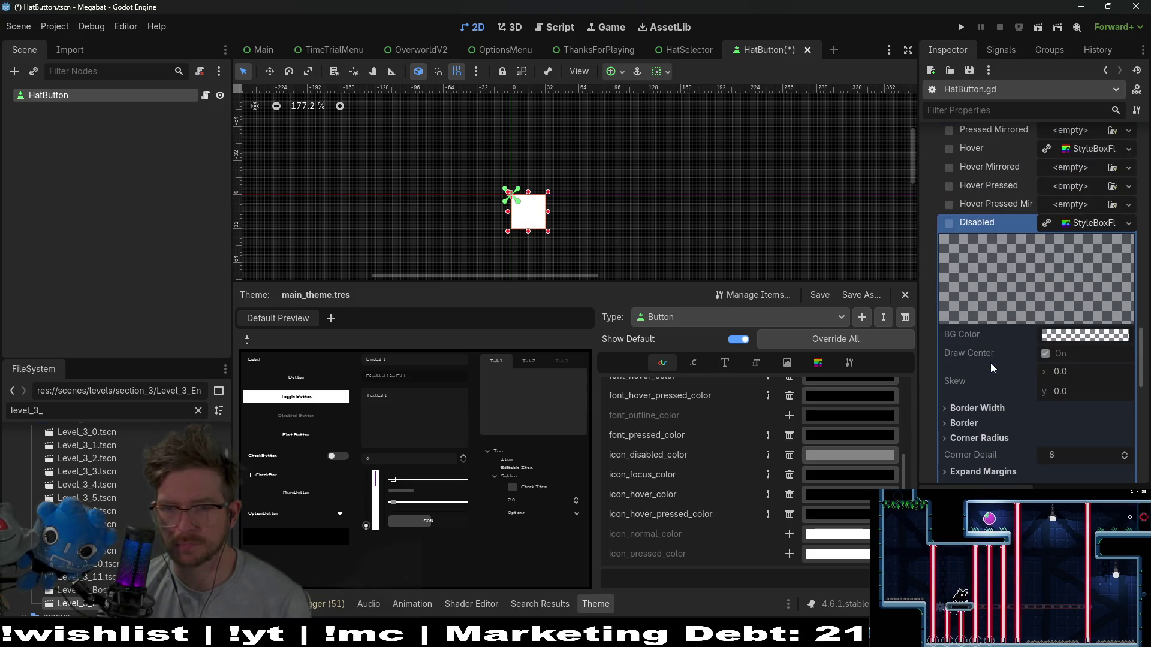
scroll(991, 362, up, 2)
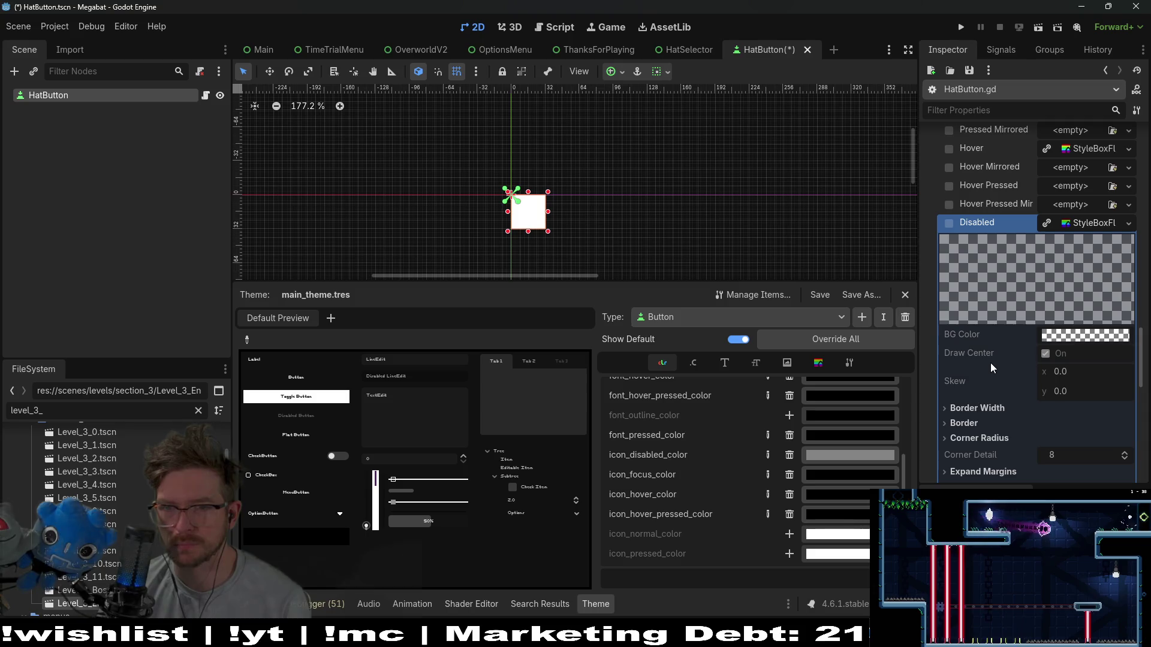
scroll(990, 362, down, 2)
scroll(990, 362, down, 5)
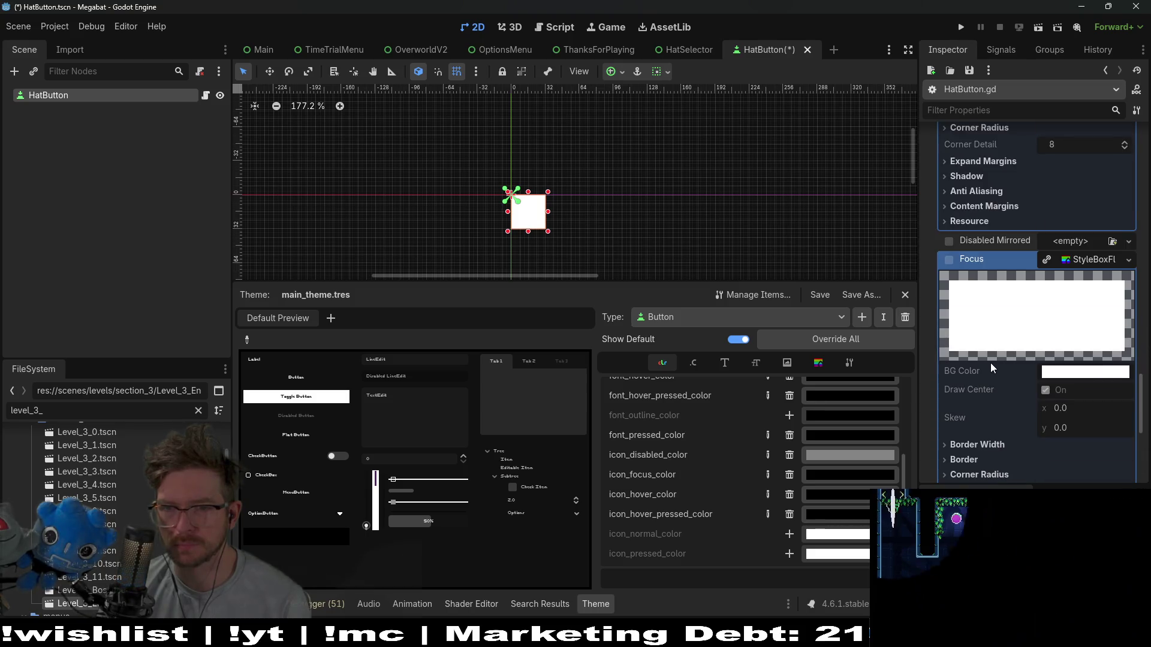
scroll(990, 362, down, 3)
scroll(990, 362, up, 5)
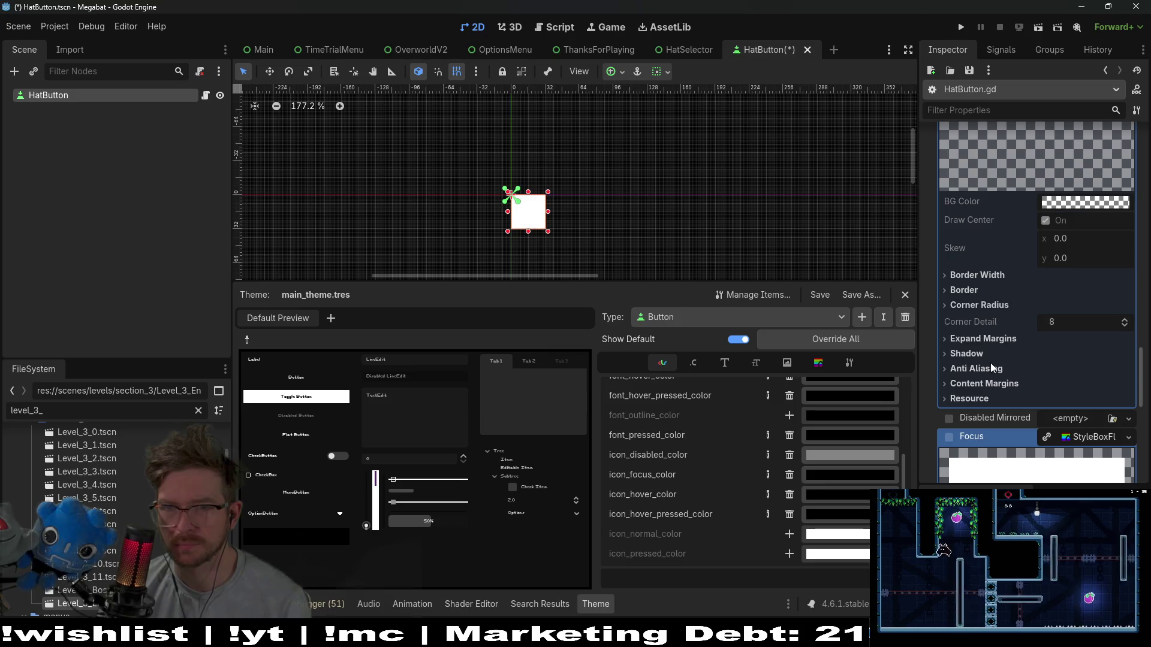
Filter the Inspector for 'icon' and unfold the main_theme resource.
click(971, 109)
text(icon)
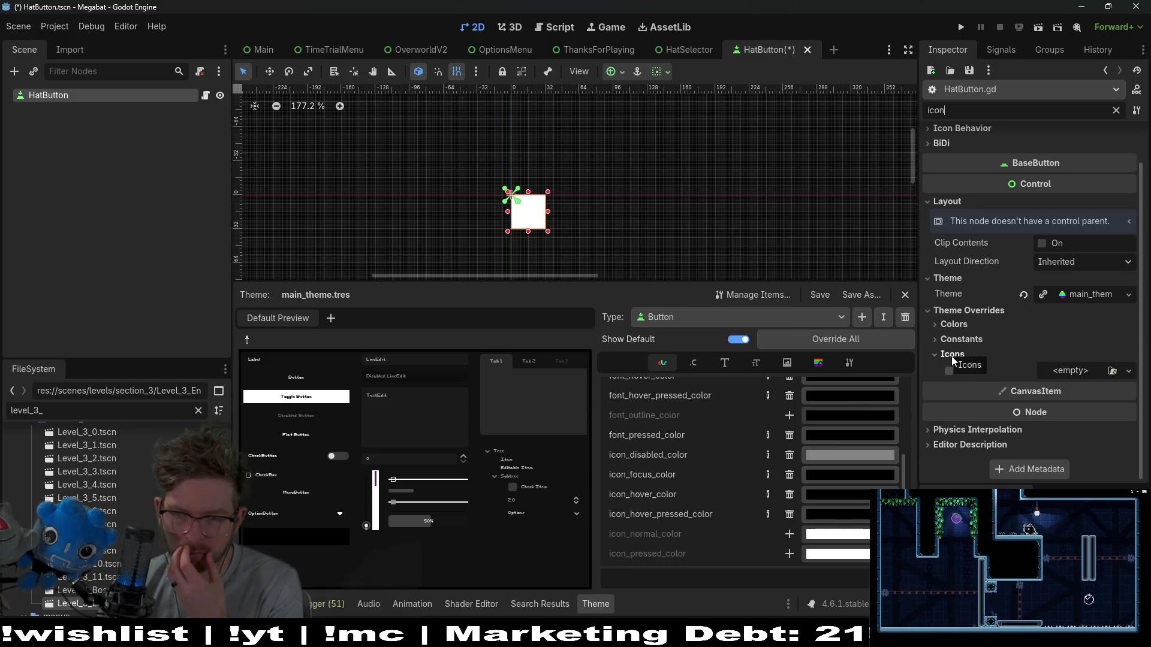
click(1086, 294)
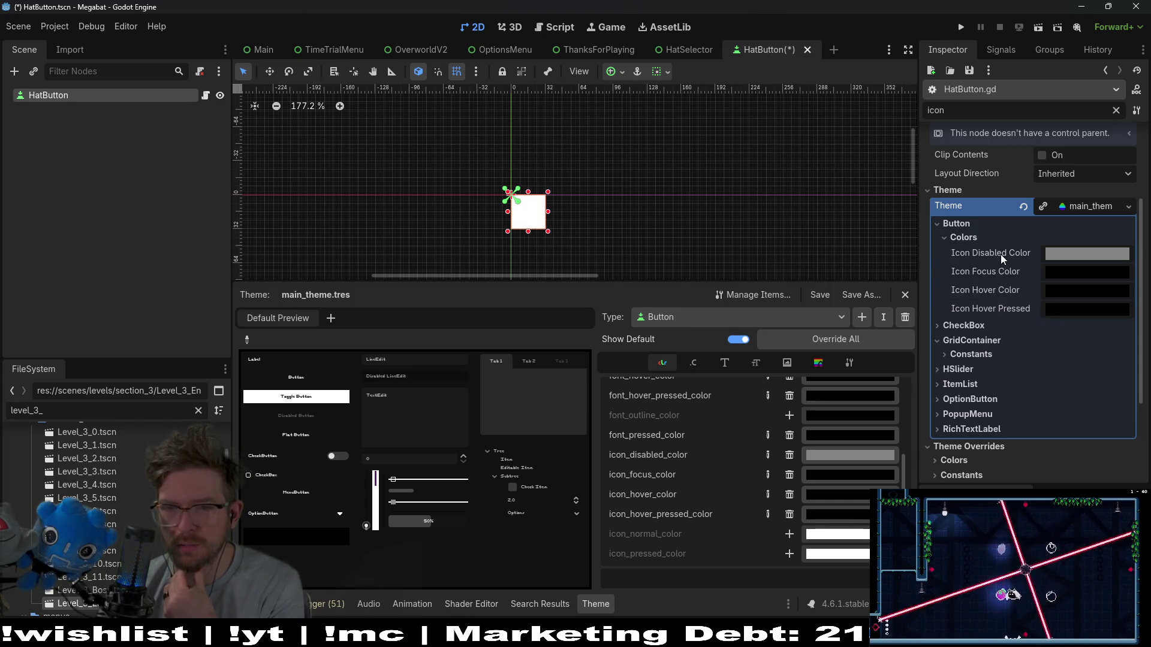
mouse_move(1063, 253)
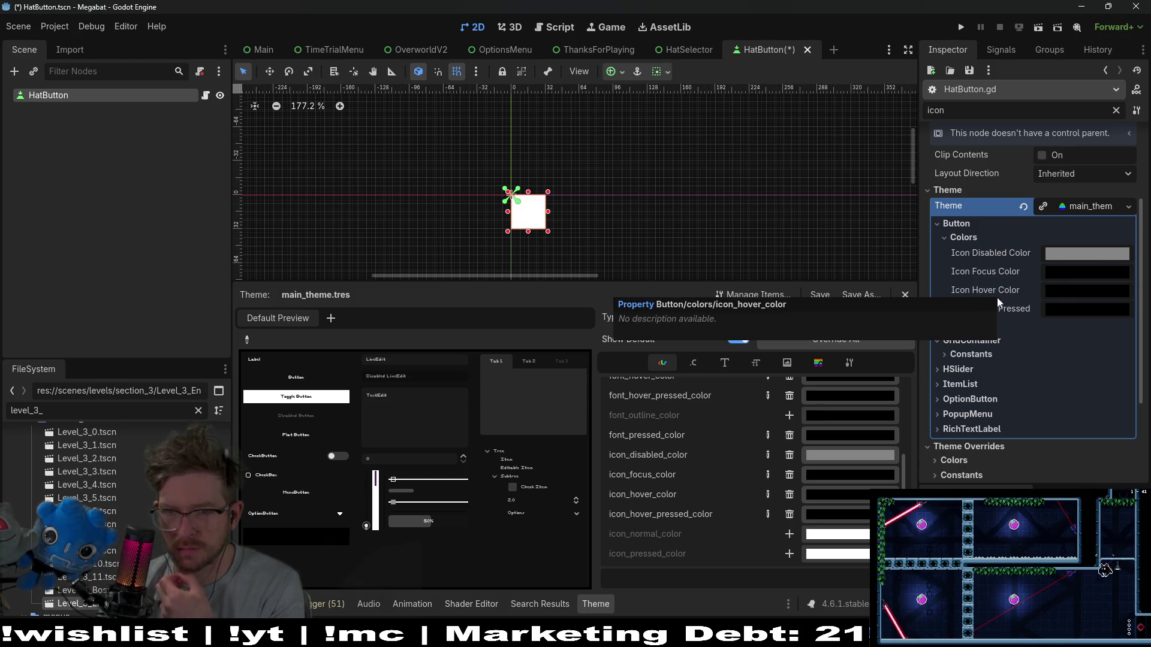
scroll(997, 297, down, 3)
scroll(989, 312, up, 1)
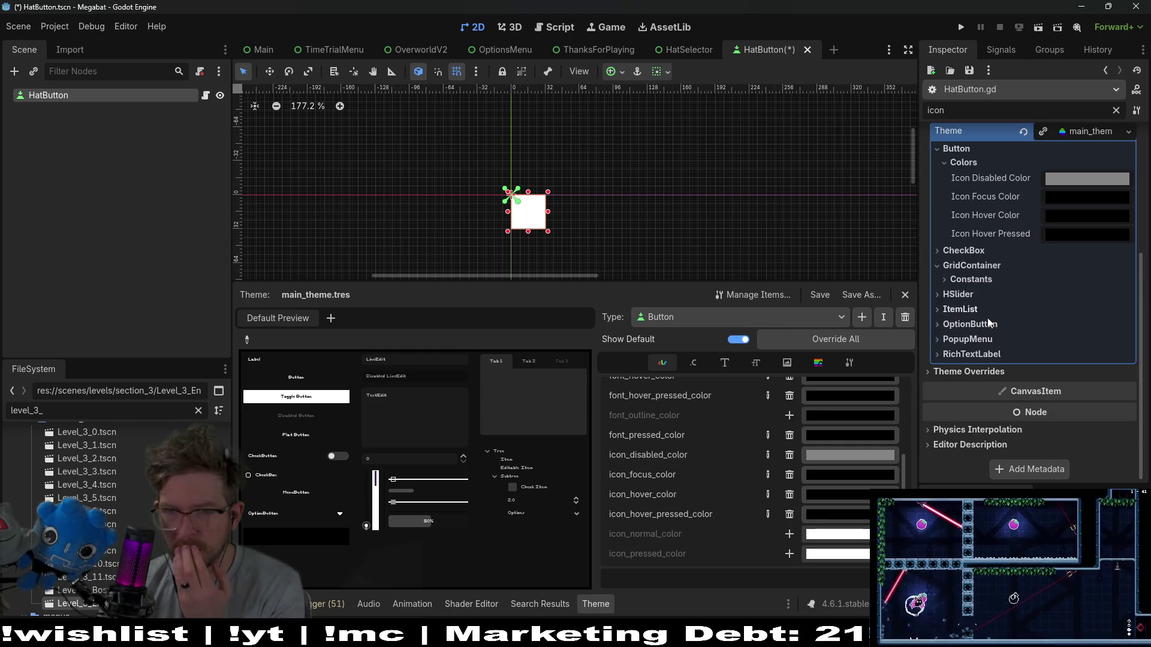
scroll(976, 368, down, 1)
Show the Colors and Constants overrides such as Icon Max Width, then clear the filter.
click(958, 343)
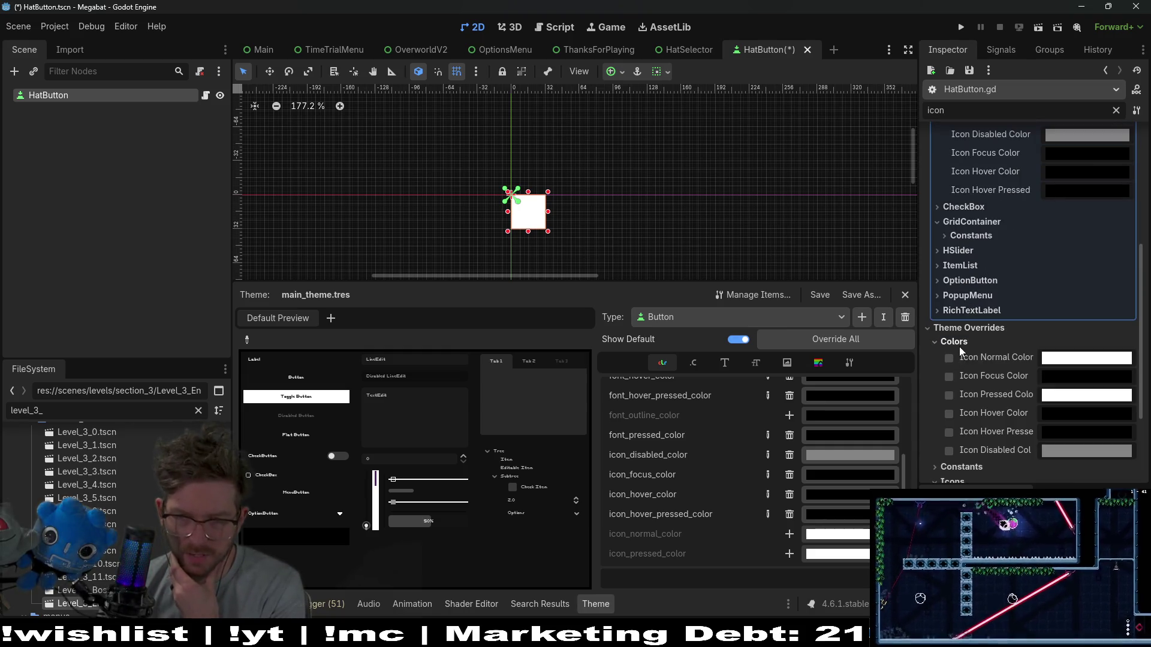
scroll(1007, 357, down, 1)
click(968, 423)
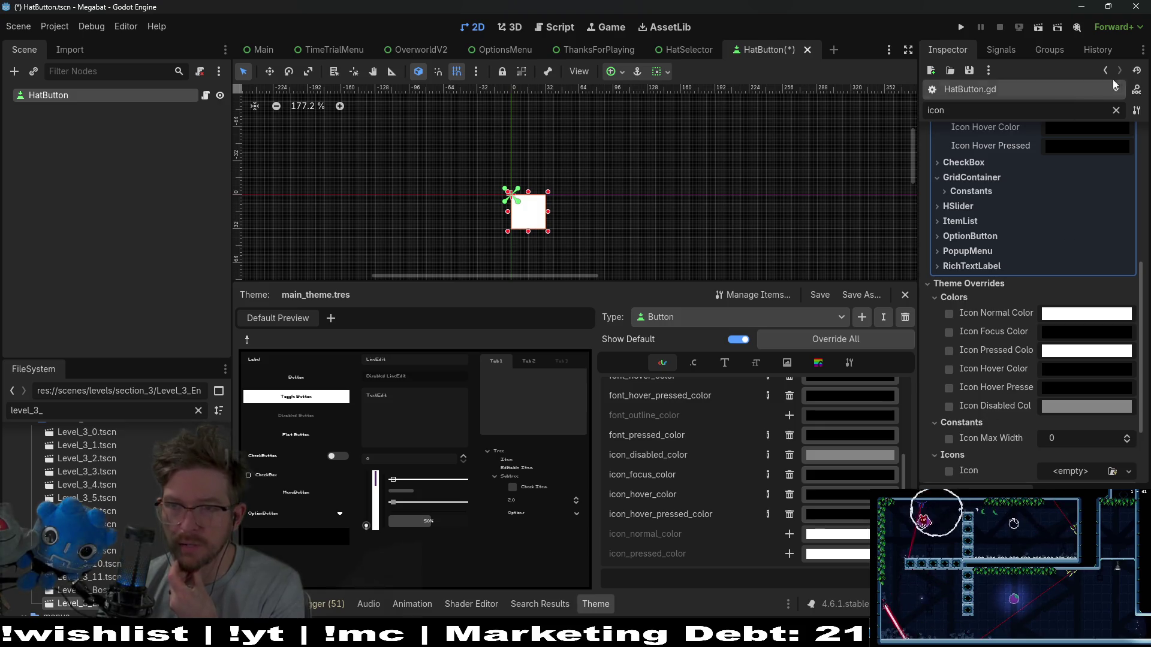
click(1118, 110)
scroll(1071, 377, down, 10)
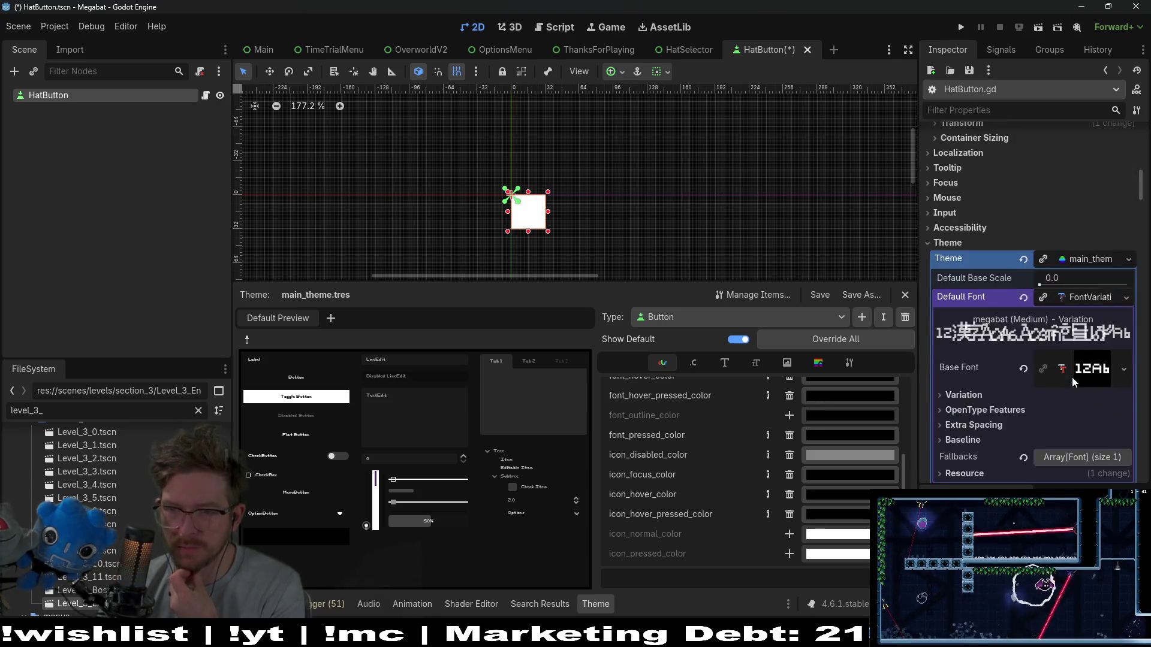
scroll(1071, 376, down, 15)
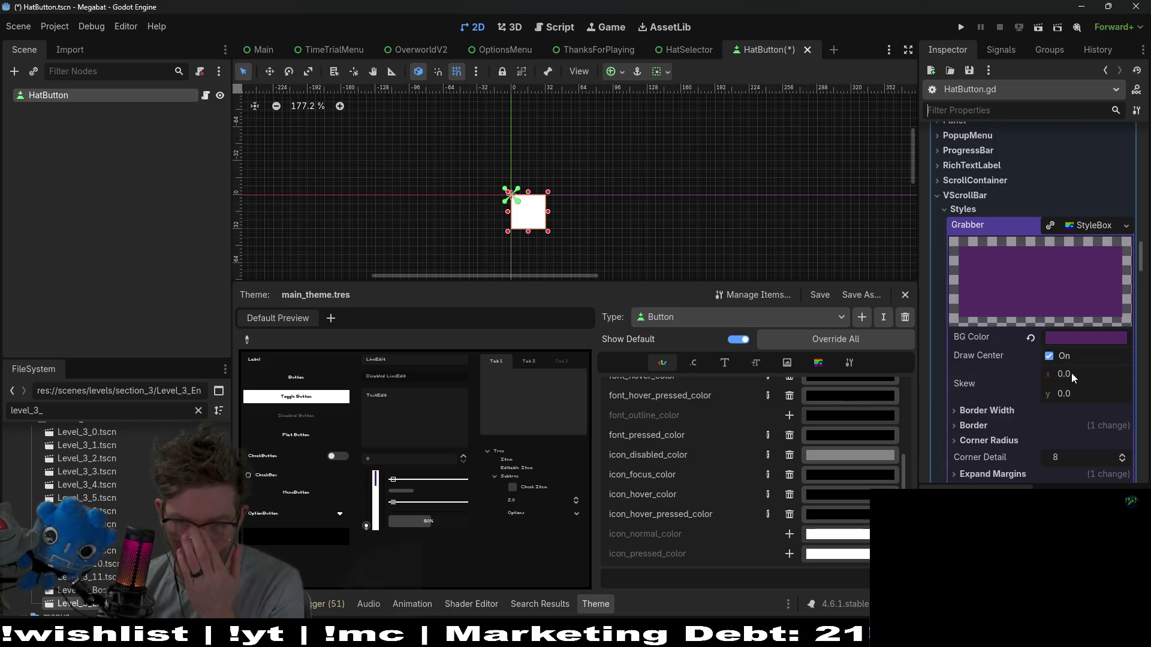
scroll(1071, 373, down, 8)
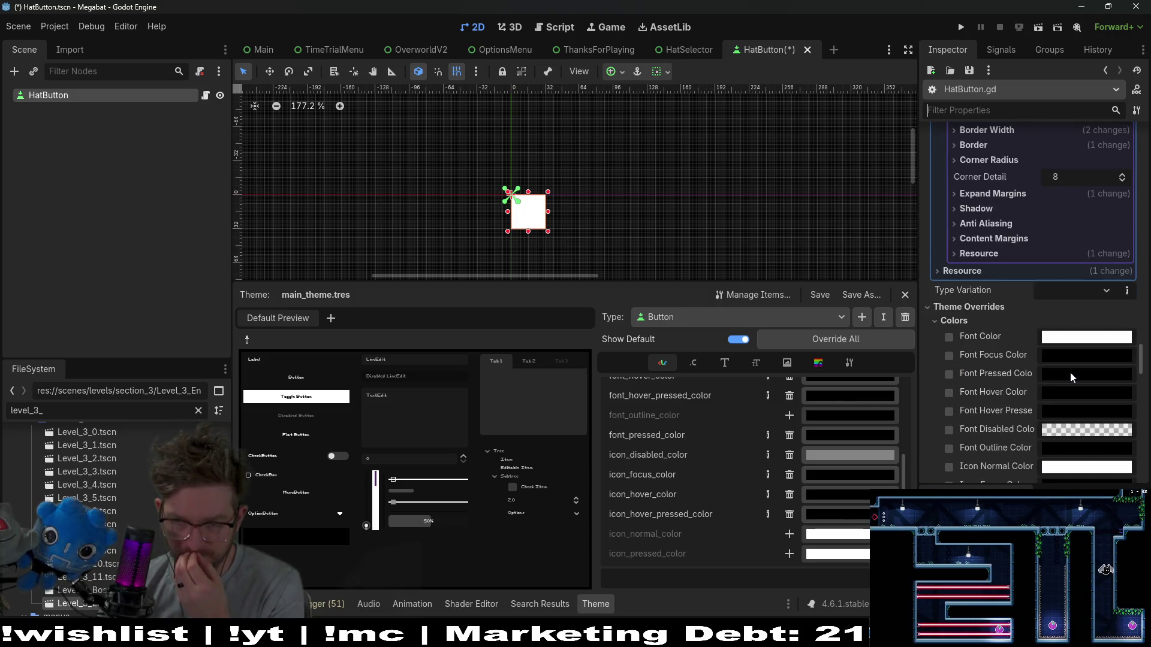
scroll(1041, 330, down, 5)
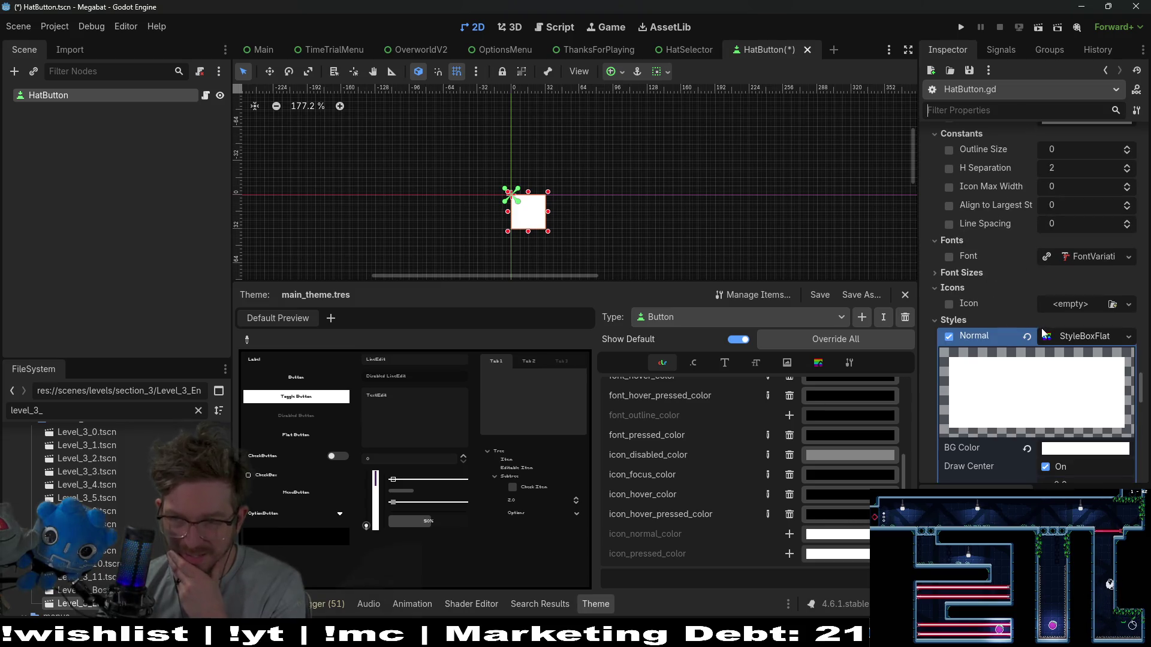
scroll(1041, 332, down, 3)
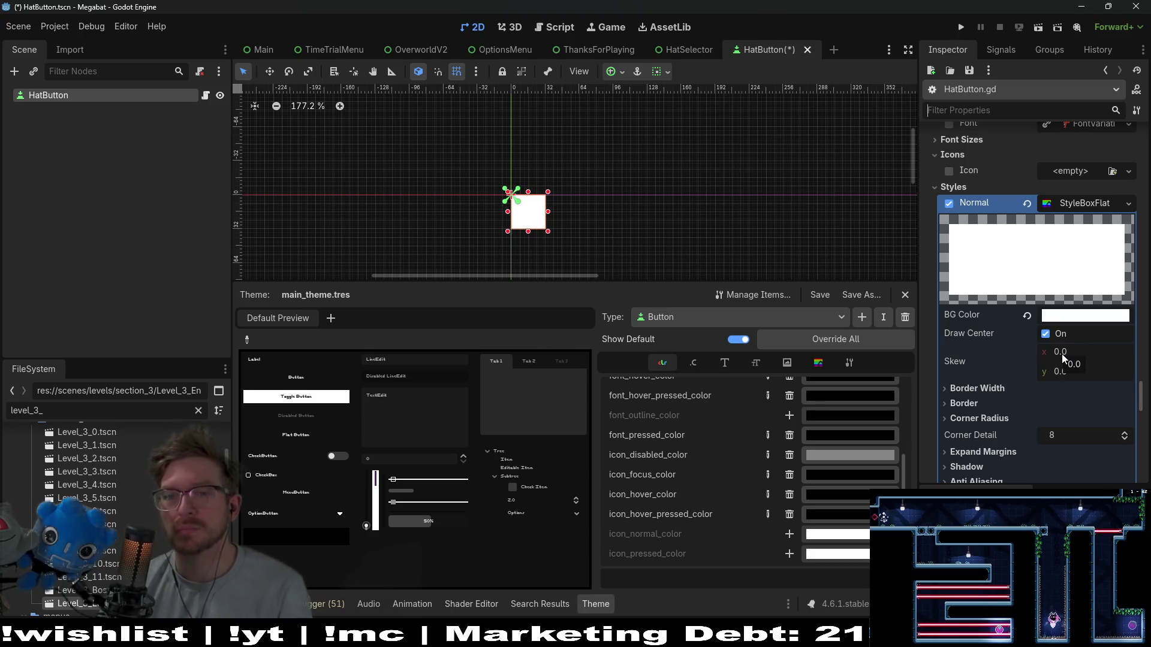
scroll(1062, 354, down, 15)
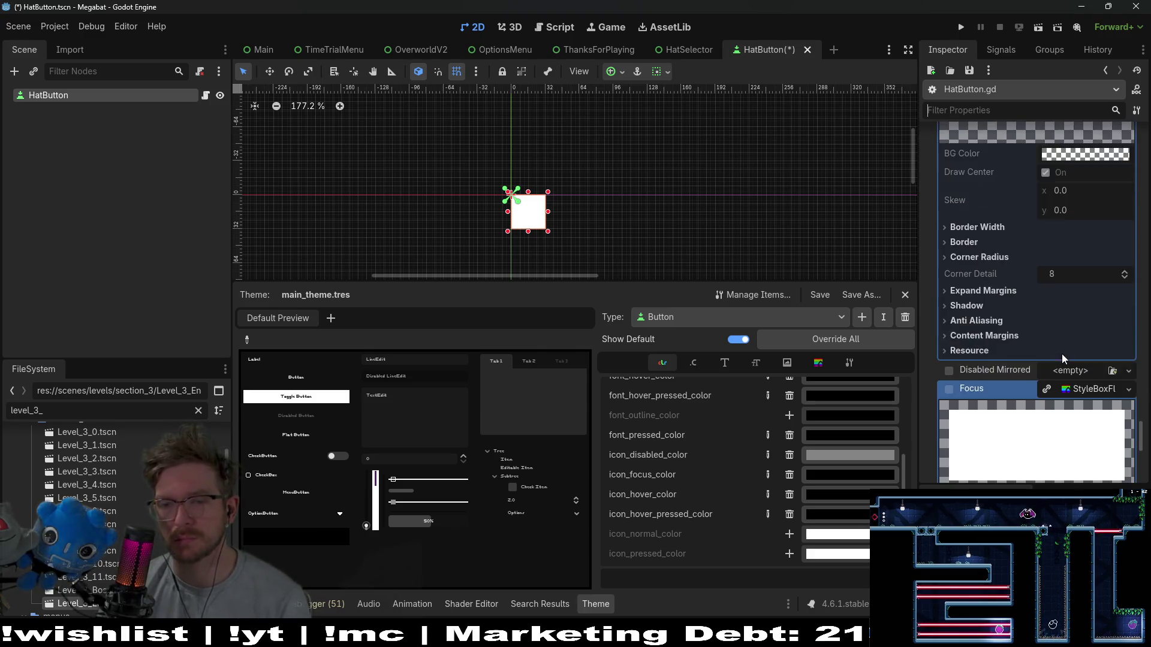
scroll(1062, 353, down, 9)
scroll(1062, 353, up, 4)
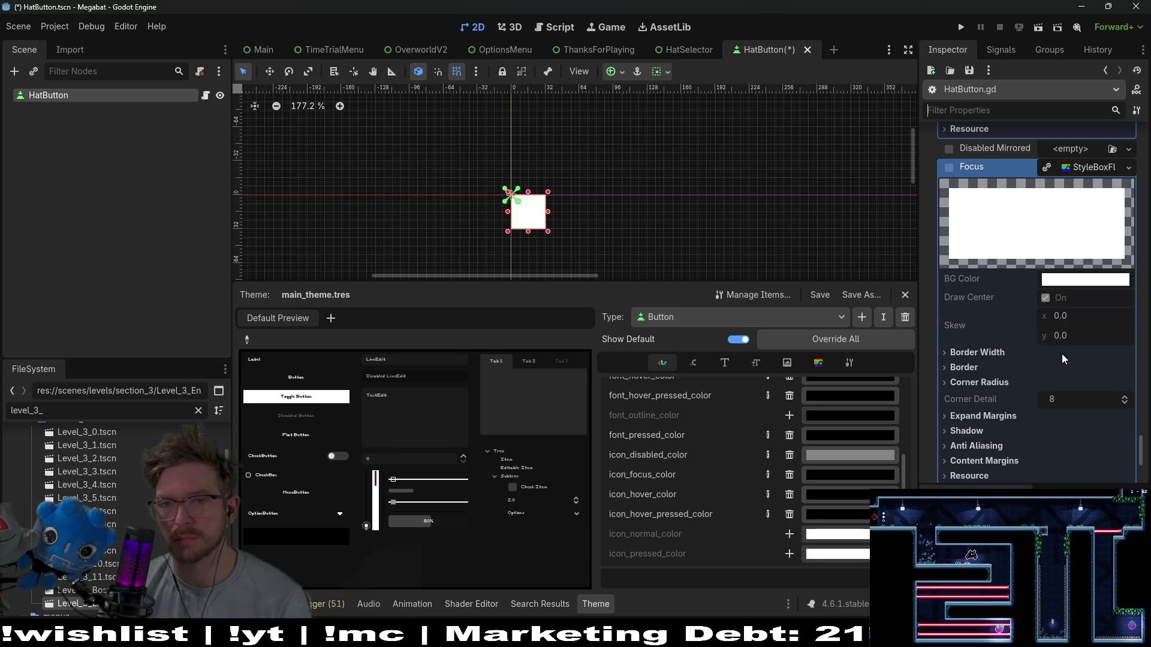
scroll(1062, 354, down, 5)
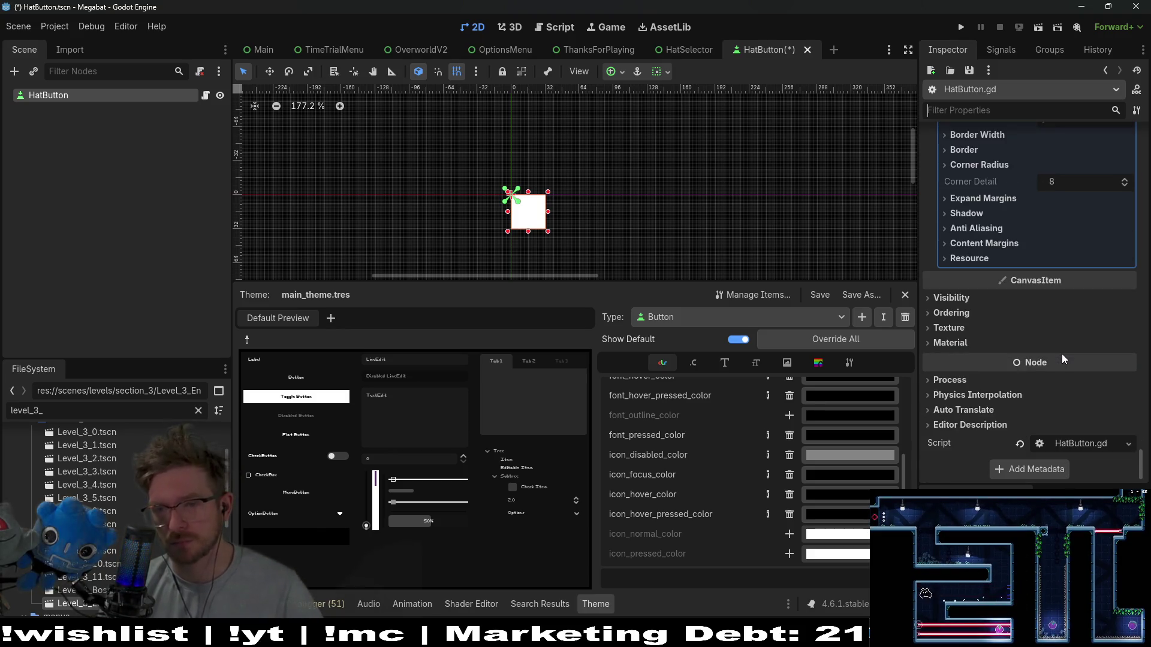
scroll(1062, 354, up, 1)
scroll(1062, 354, down, 1)
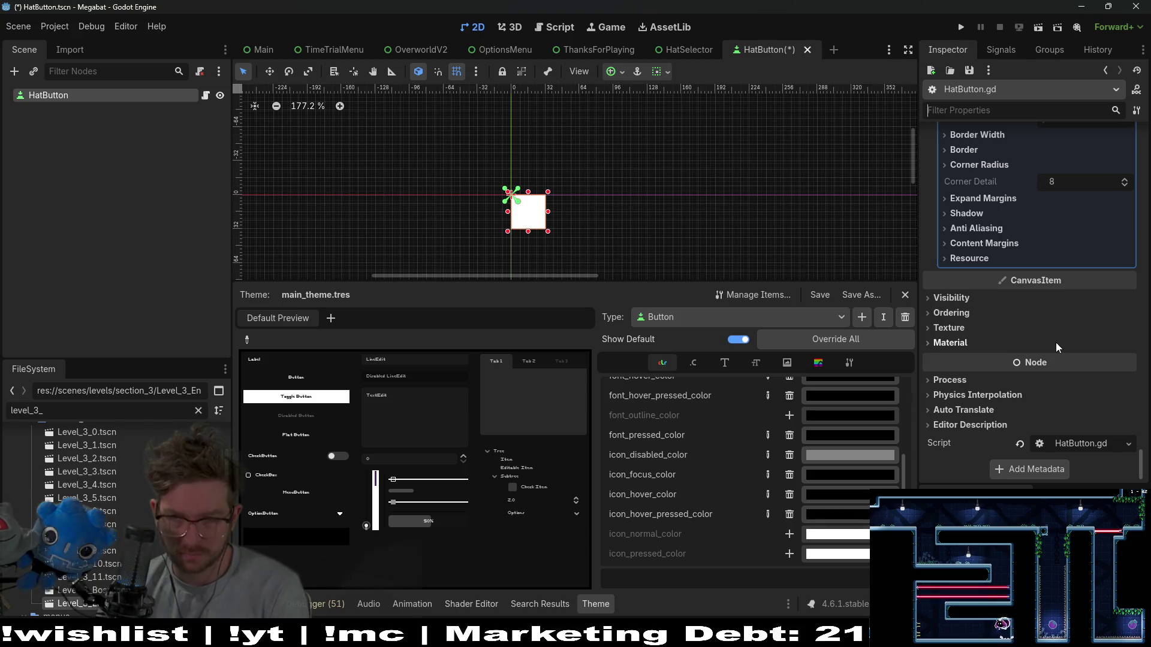
scroll(1056, 343, up, 5)
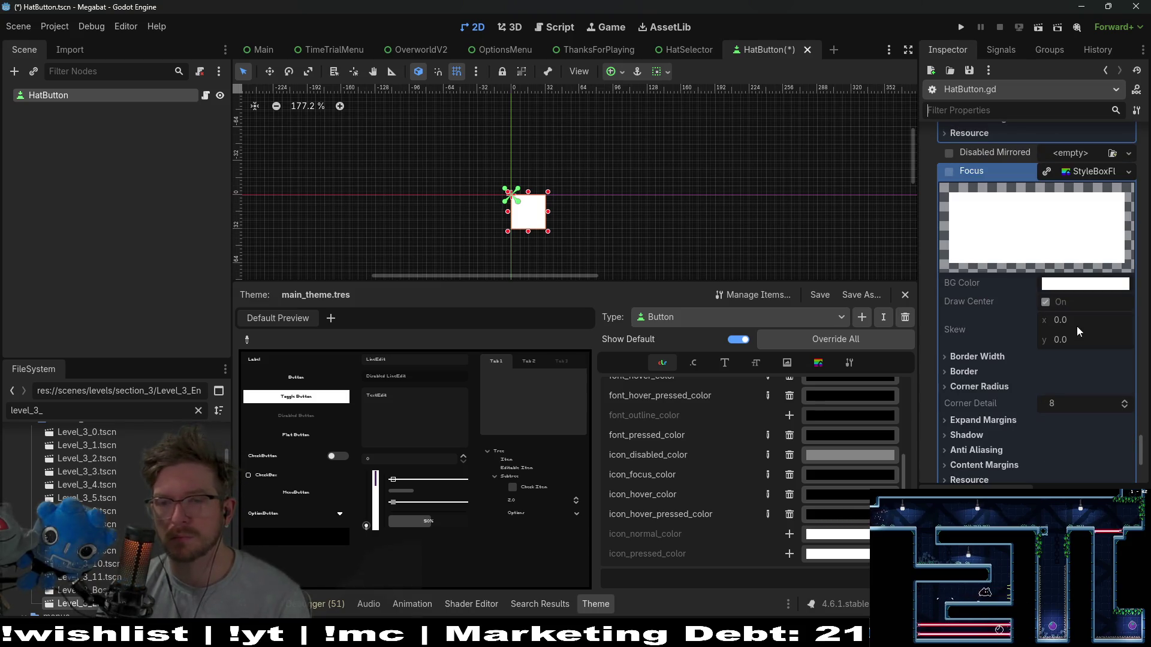
click(977, 356)
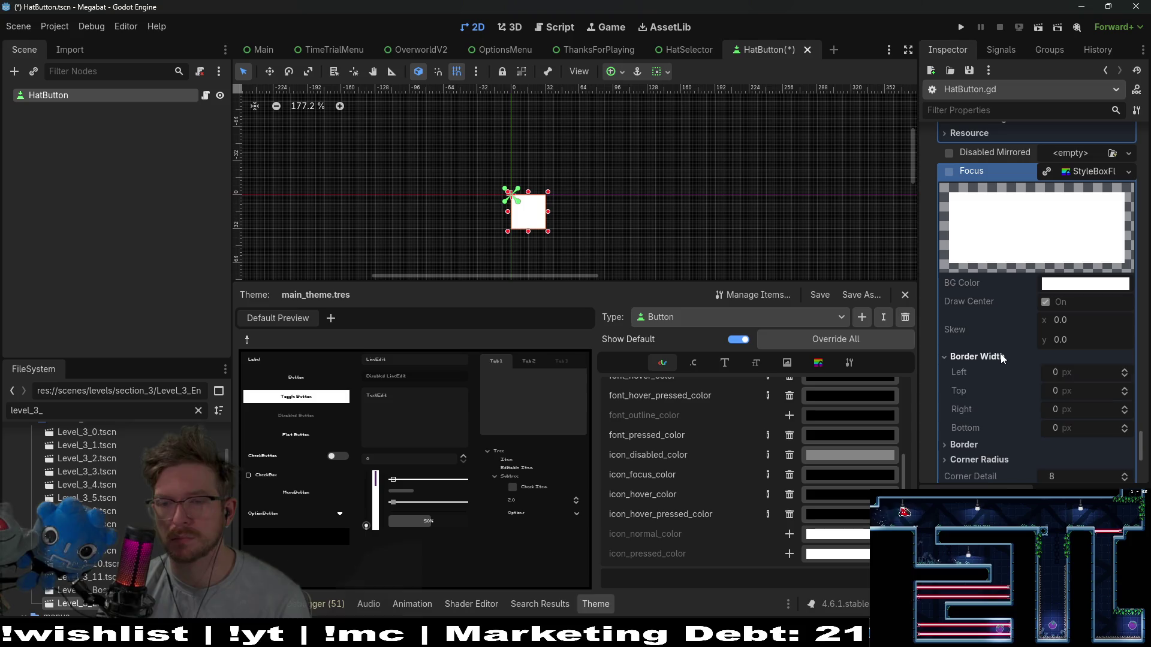
click(980, 357)
click(985, 386)
click(963, 372)
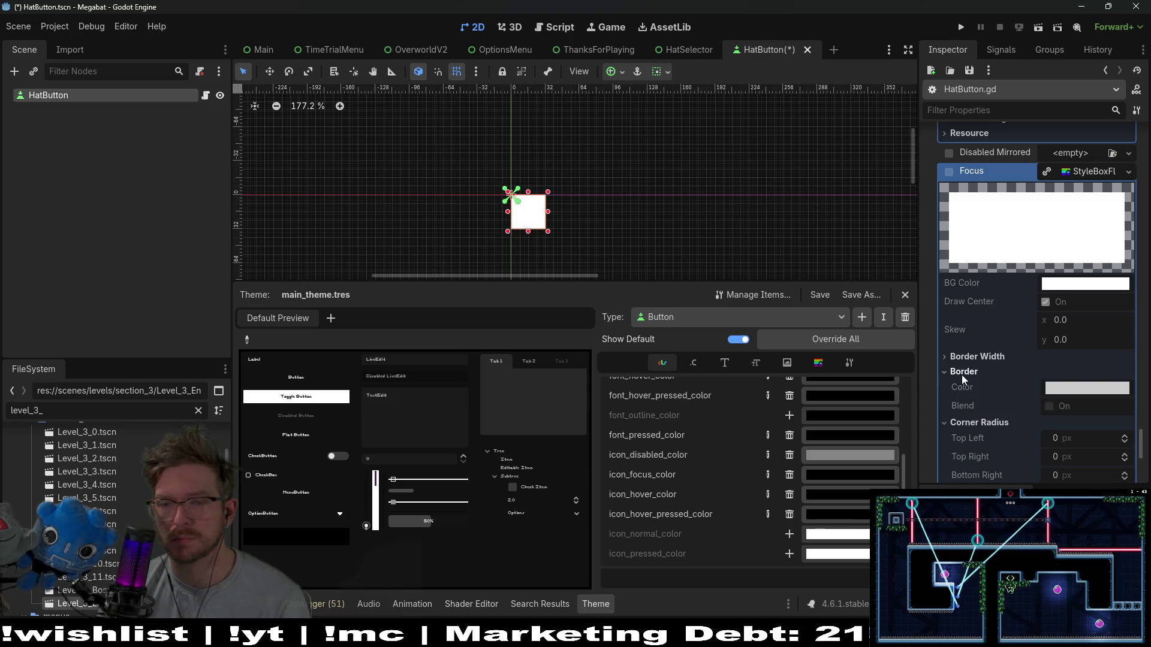
click(976, 358)
scroll(977, 358, down, 3)
scroll(977, 358, up, 5)
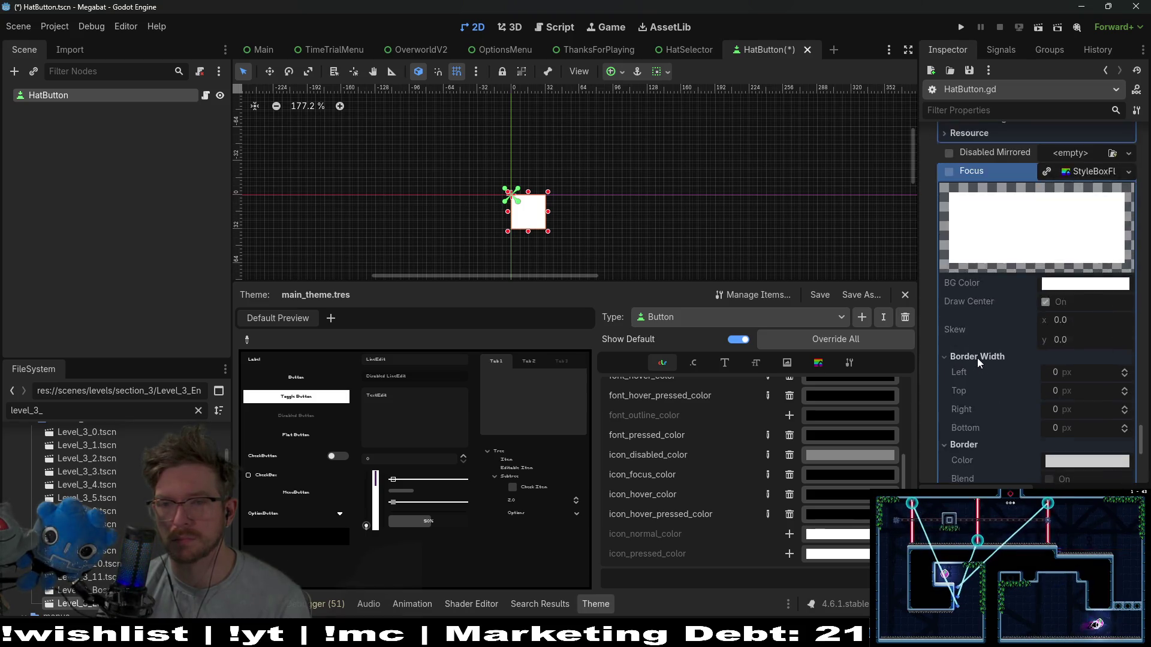
scroll(1096, 305, up, 3)
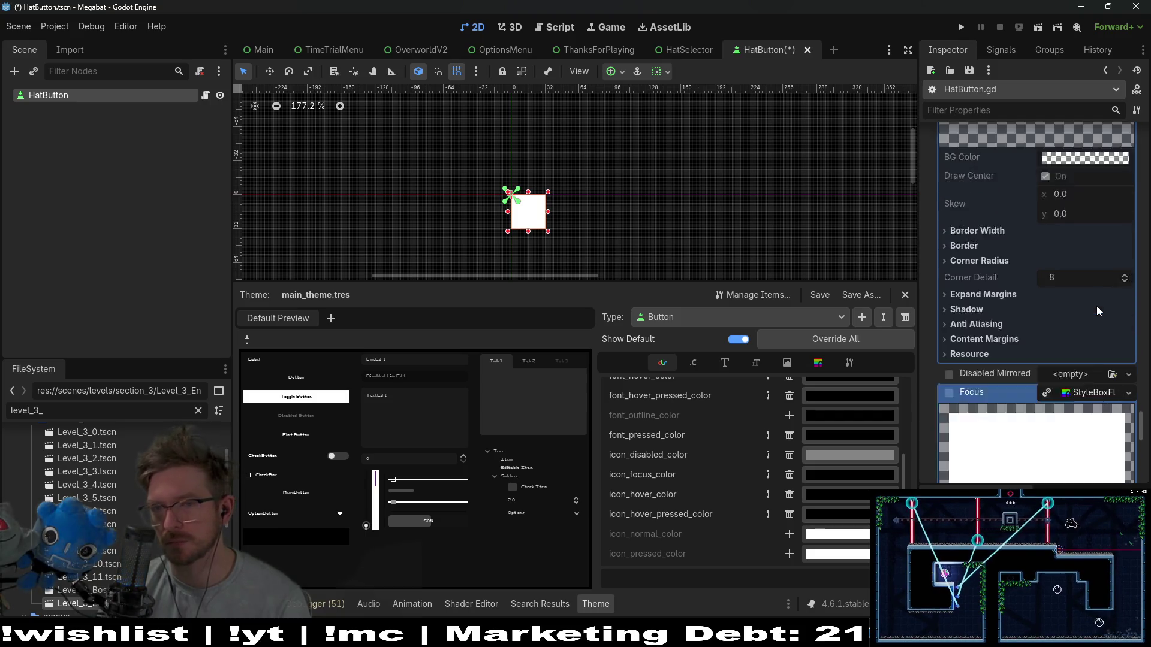
scroll(1095, 305, up, 3)
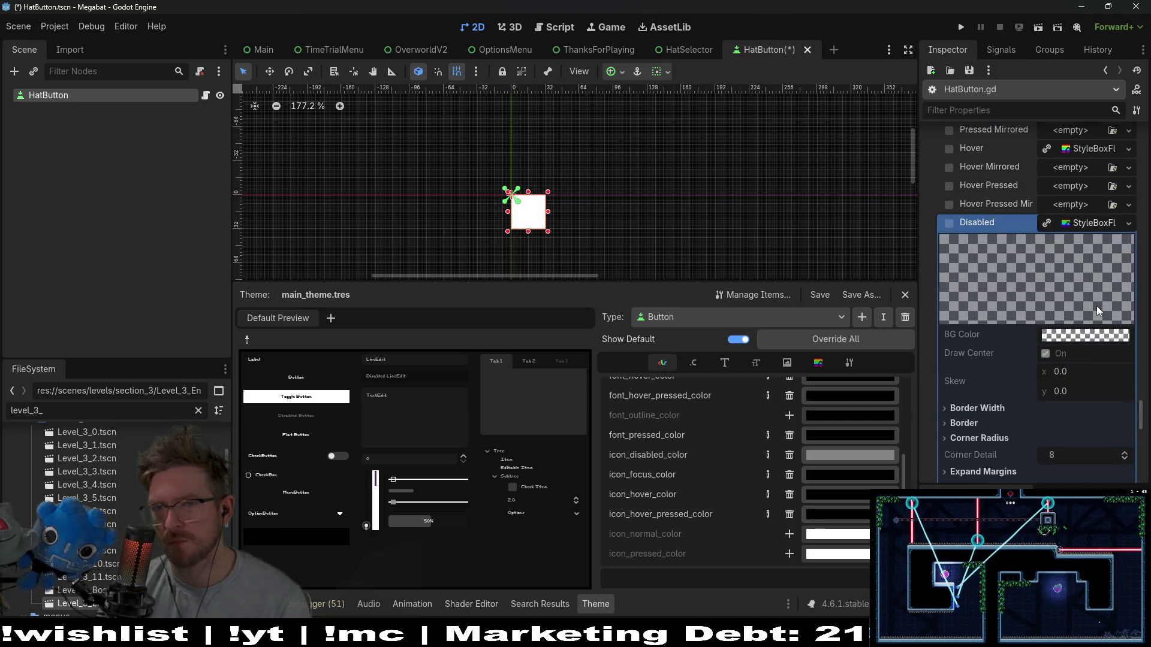
scroll(1096, 306, up, 8)
scroll(1012, 393, up, 4)
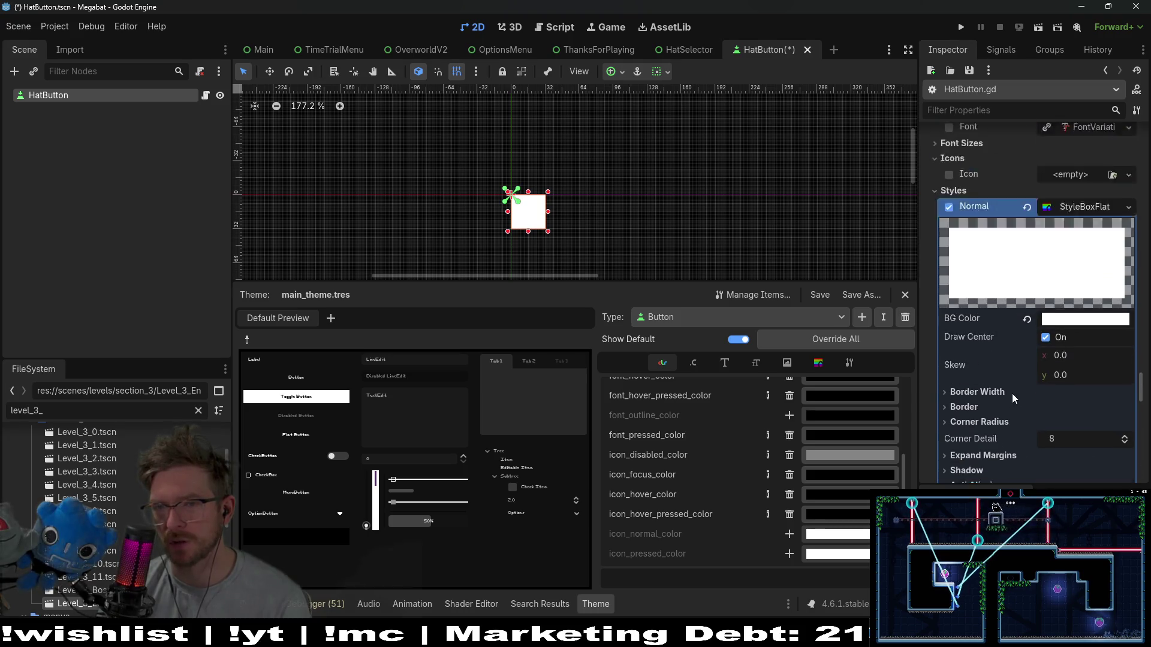
scroll(999, 316, up, 3)
scroll(999, 316, up, 4)
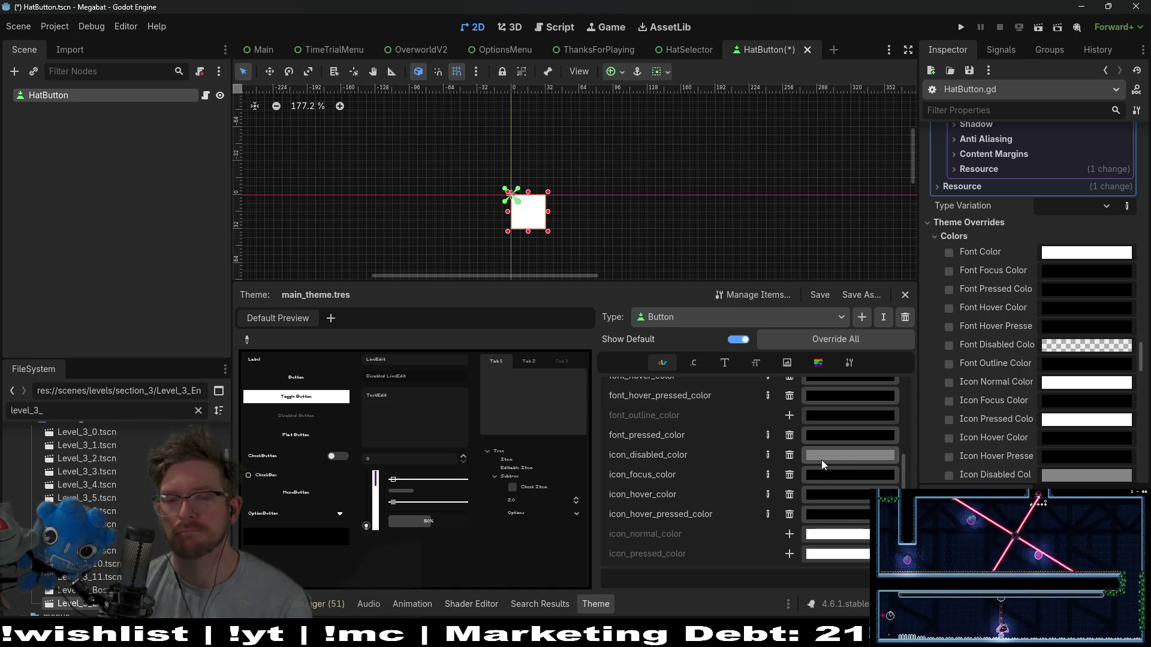
Try black for the theme's icon_disabled_color, then restore it to mid grey.
click(820, 458)
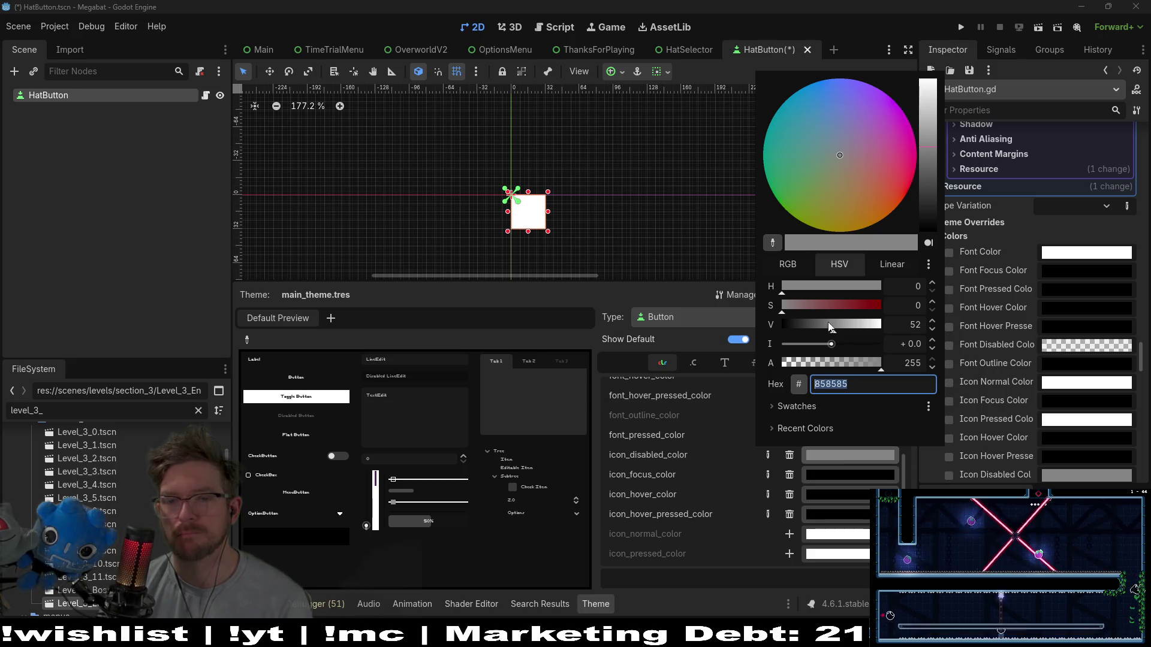
drag(835, 327, 716, 315)
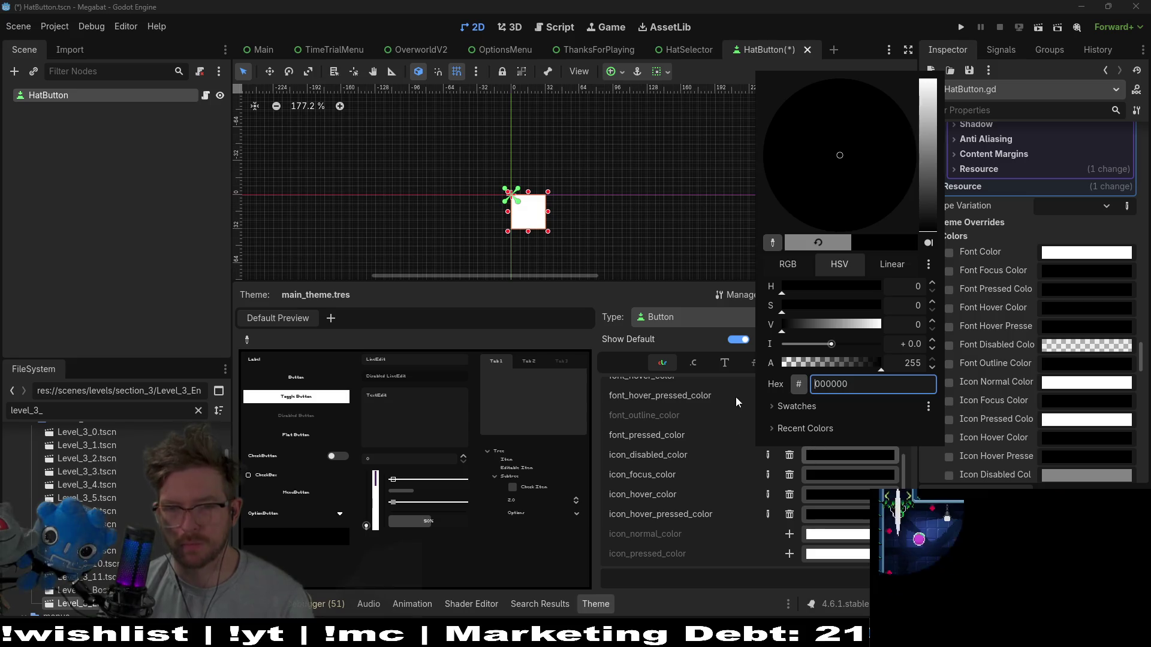
click(615, 437)
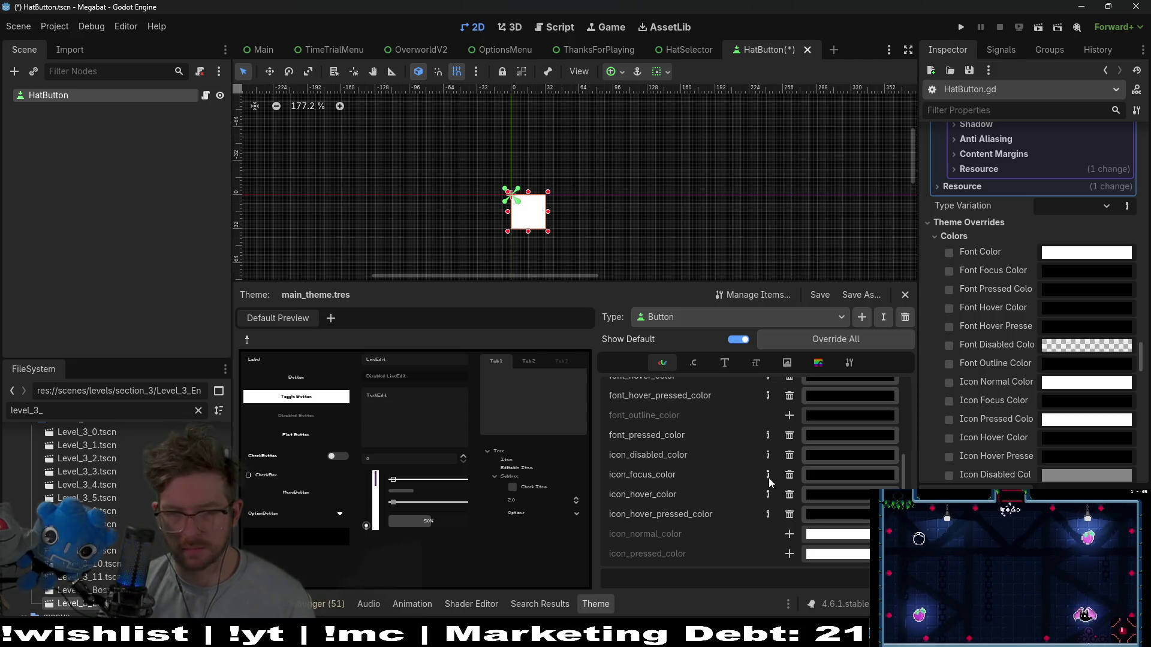
click(835, 455)
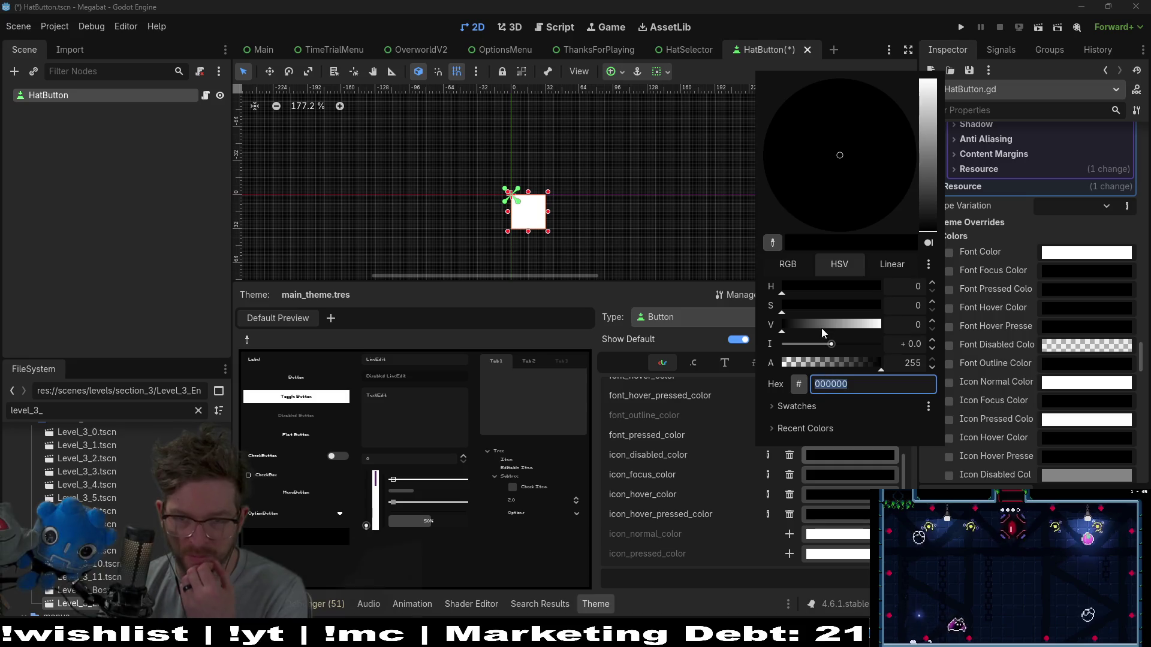
drag(821, 326, 827, 322)
click(609, 462)
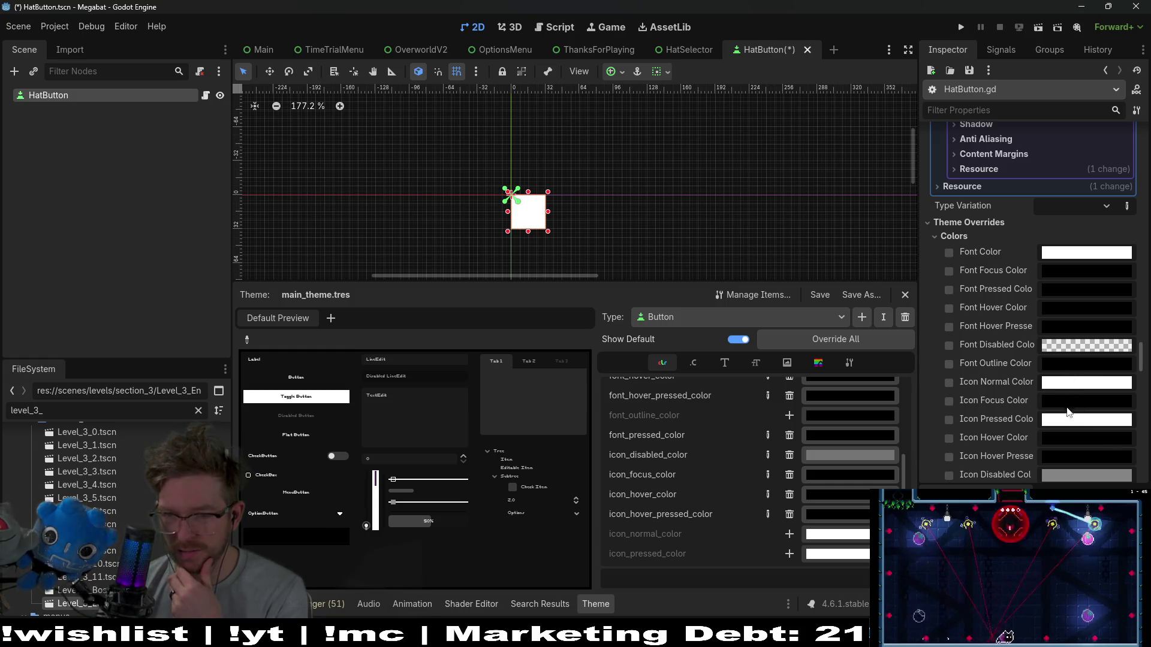
Set HatButton's Icon Disabled Color override to black and run the project.
scroll(1061, 457, down, 2)
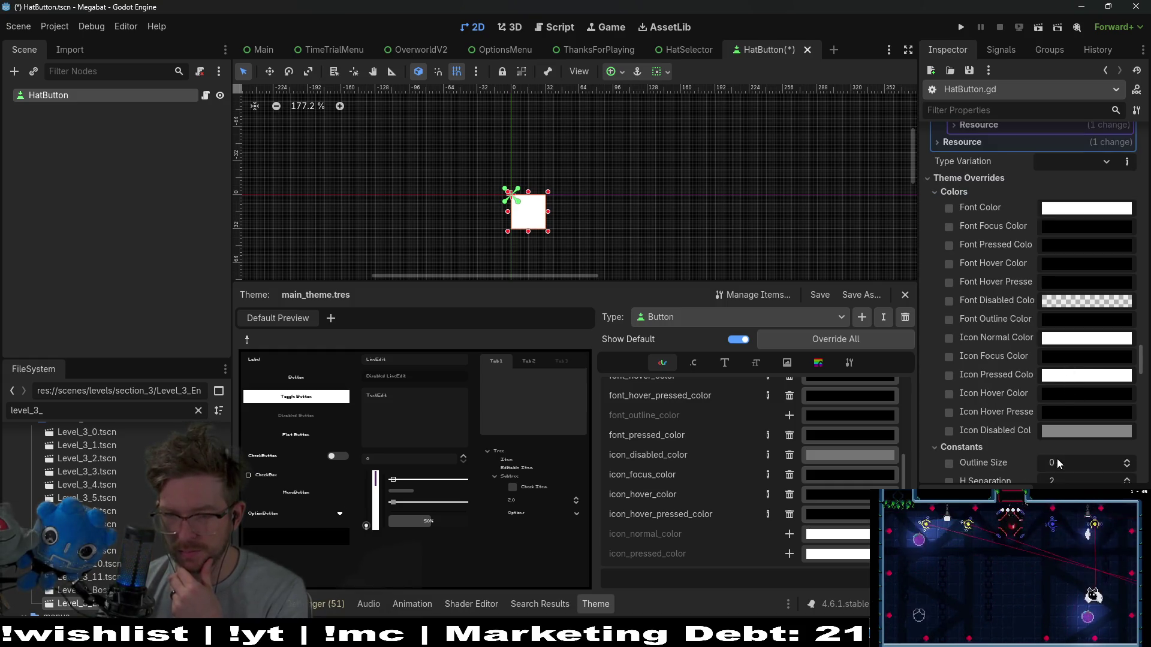
click(1072, 432)
drag(1032, 318, 989, 319)
click(927, 393)
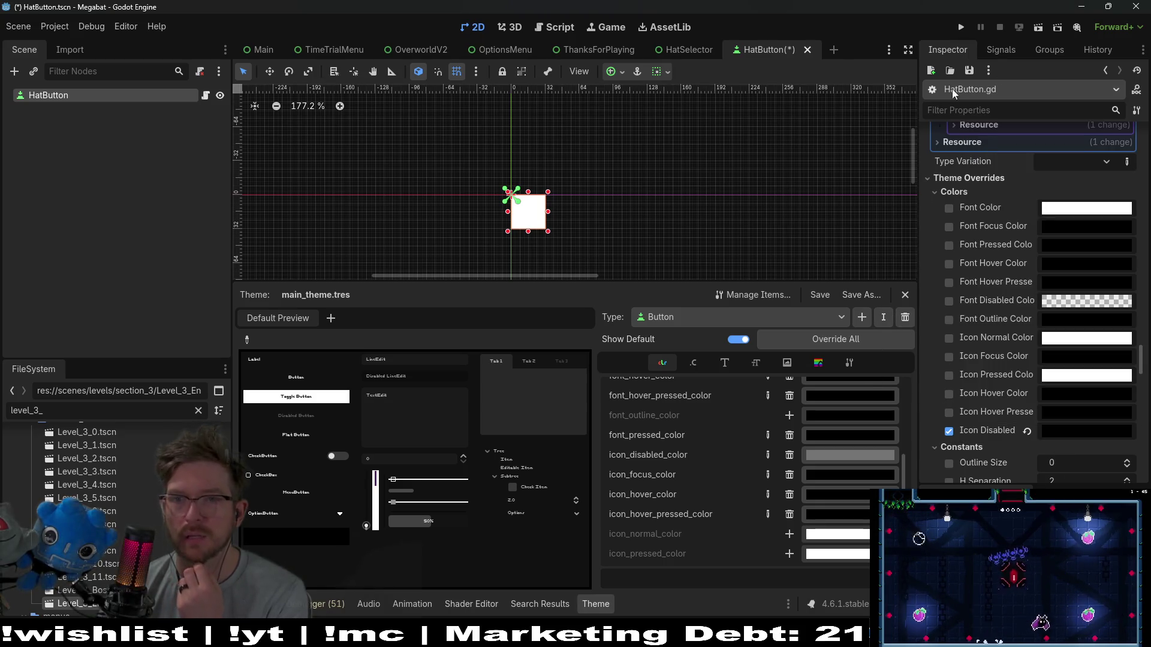
click(961, 27)
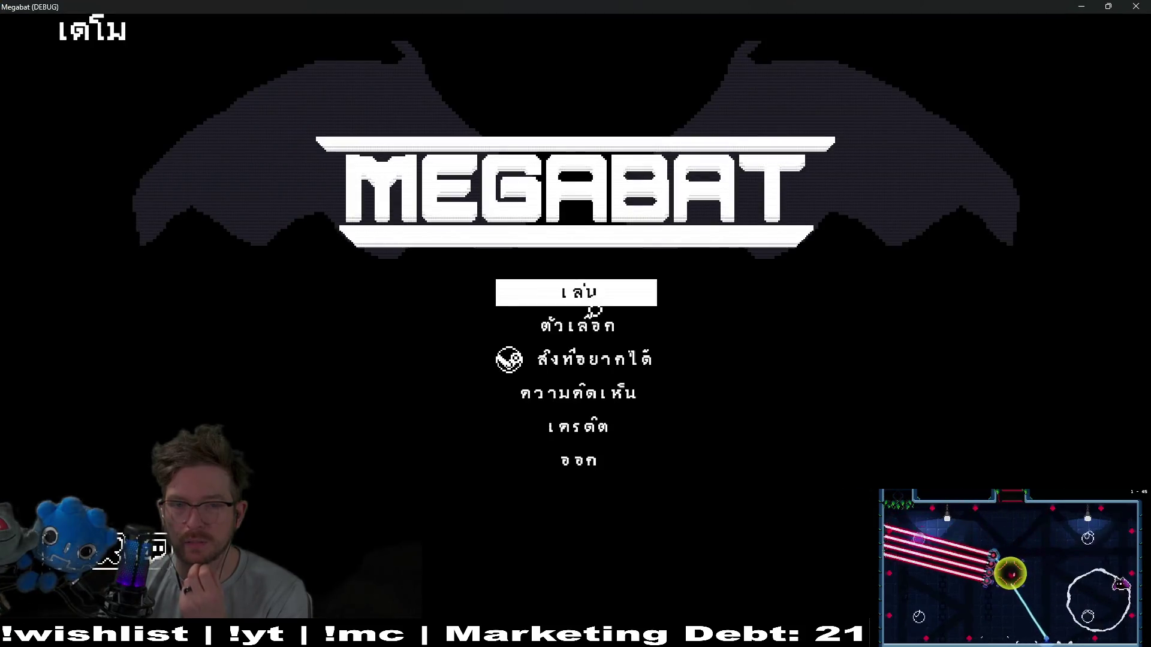
Start the game, choose a profile and level 02, then pause and open the HATS menu.
key(Down)
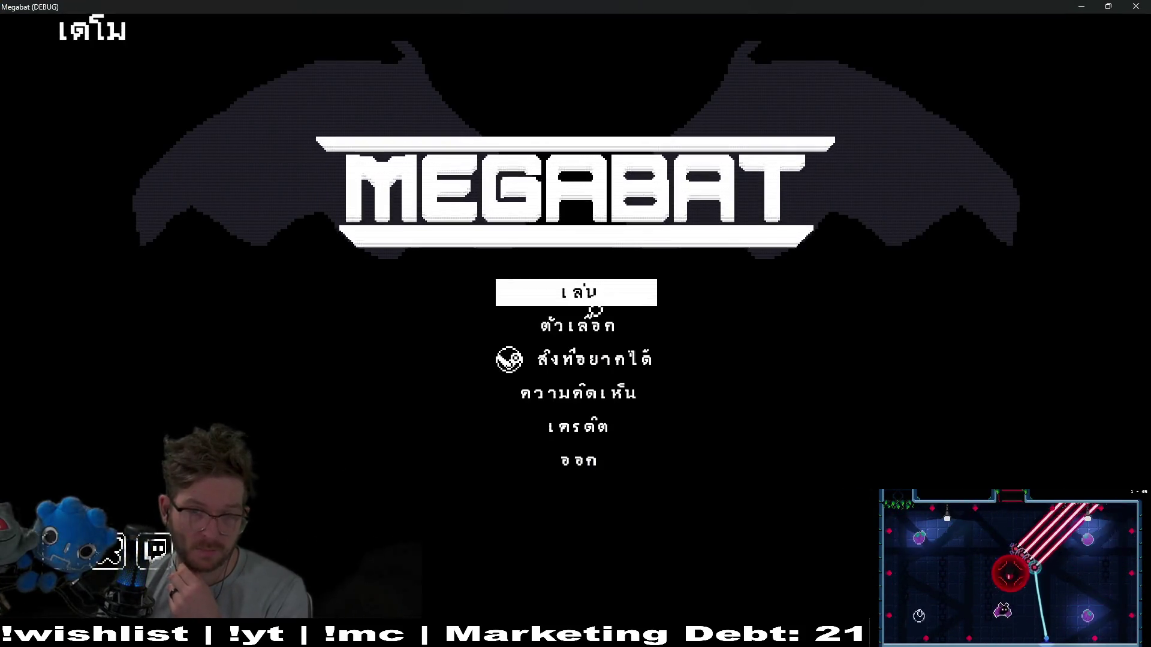
click(593, 299)
click(506, 197)
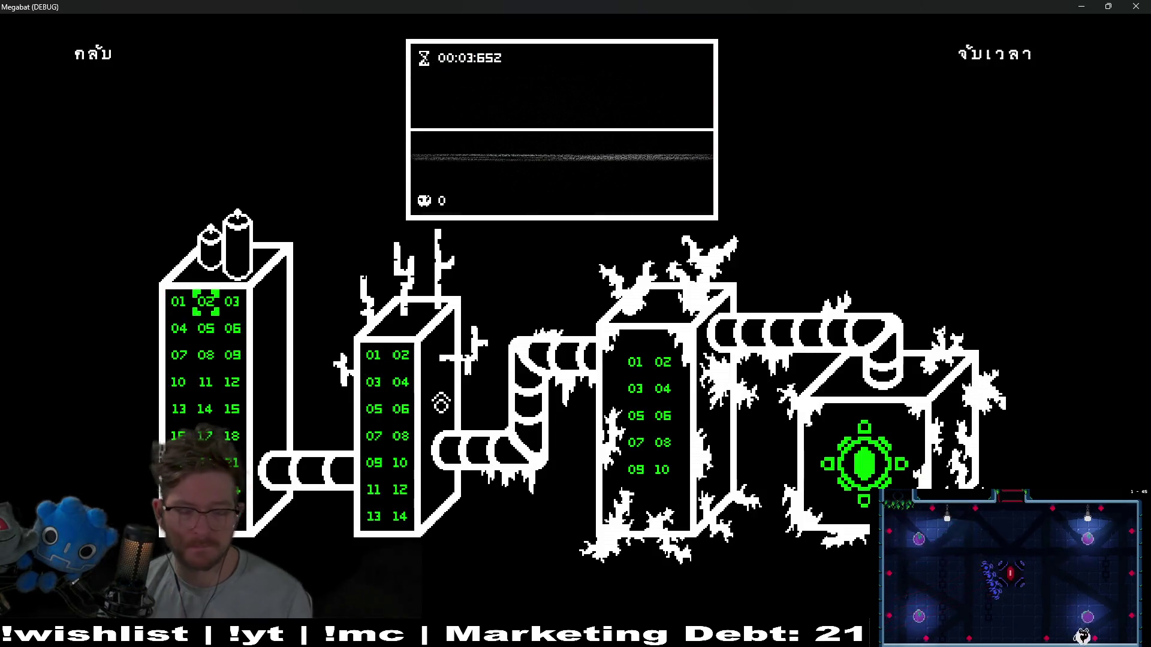
click(205, 301)
key(Escape)
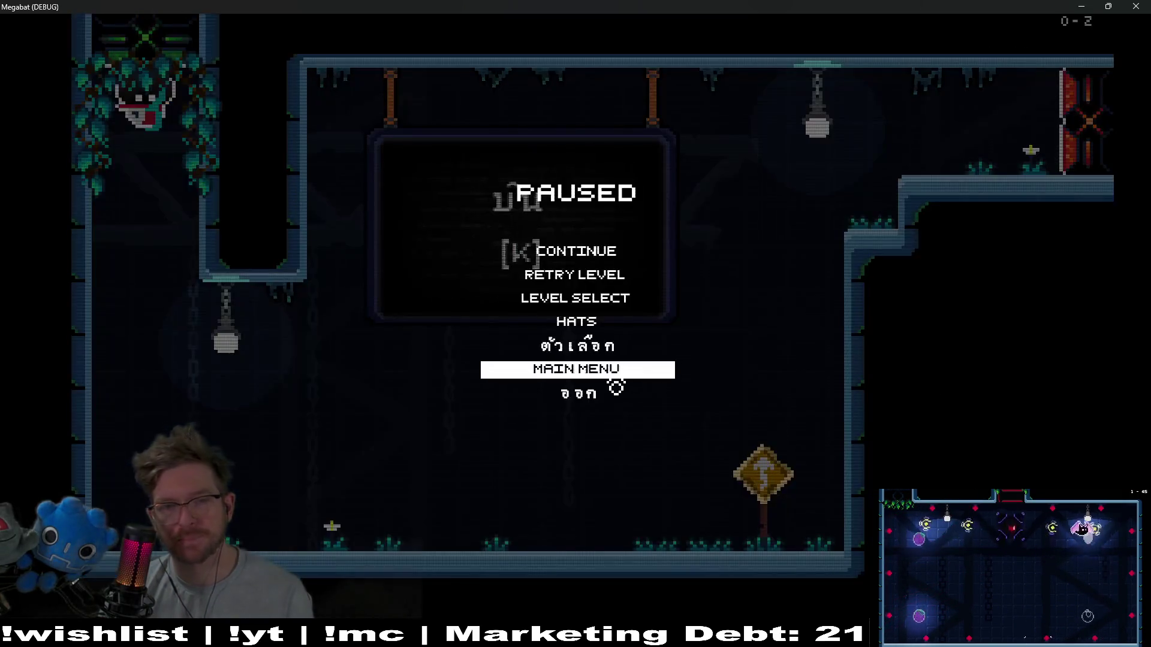
click(586, 336)
Cycle through the hats, back to No Hat and onward, then close the game window.
key(Right)
key(Right)
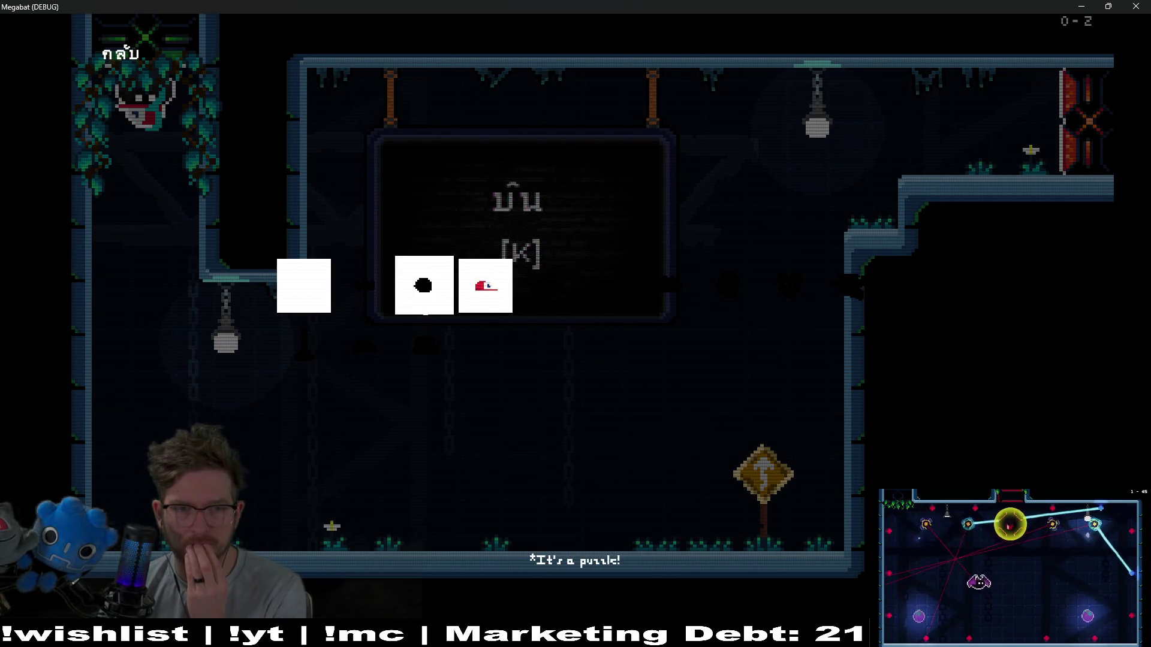
click(299, 291)
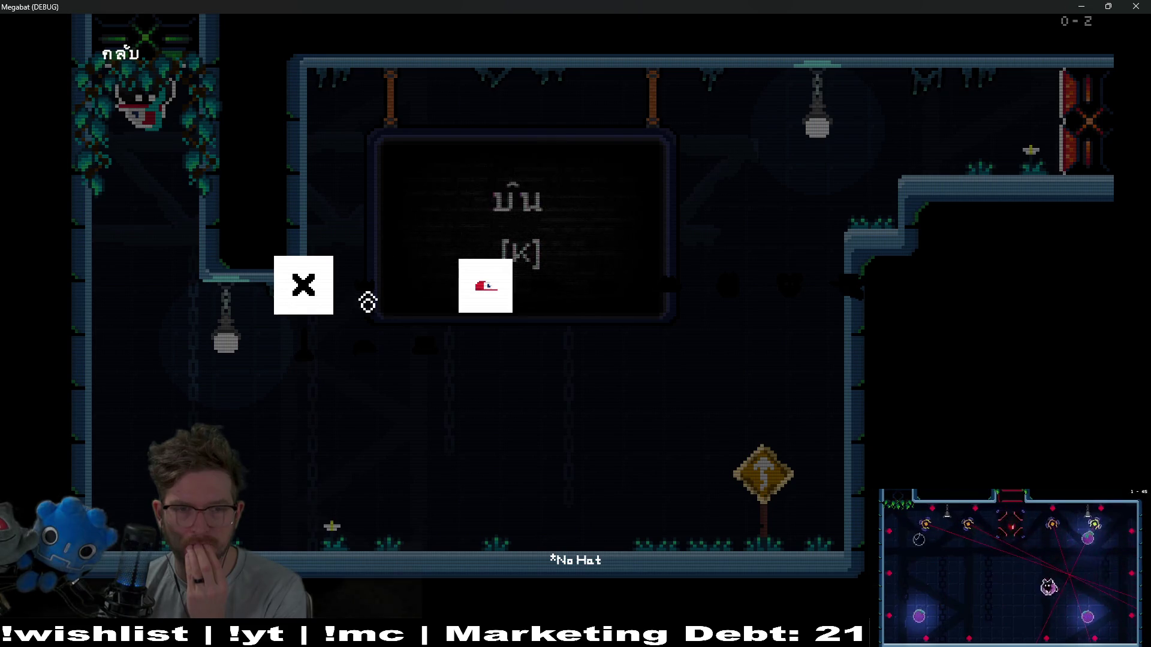
key(Right)
mouse_move(533, 308)
mouse_down()
mouse_move(848, 286)
mouse_move(958, 308)
mouse_move(380, 290)
mouse_up()
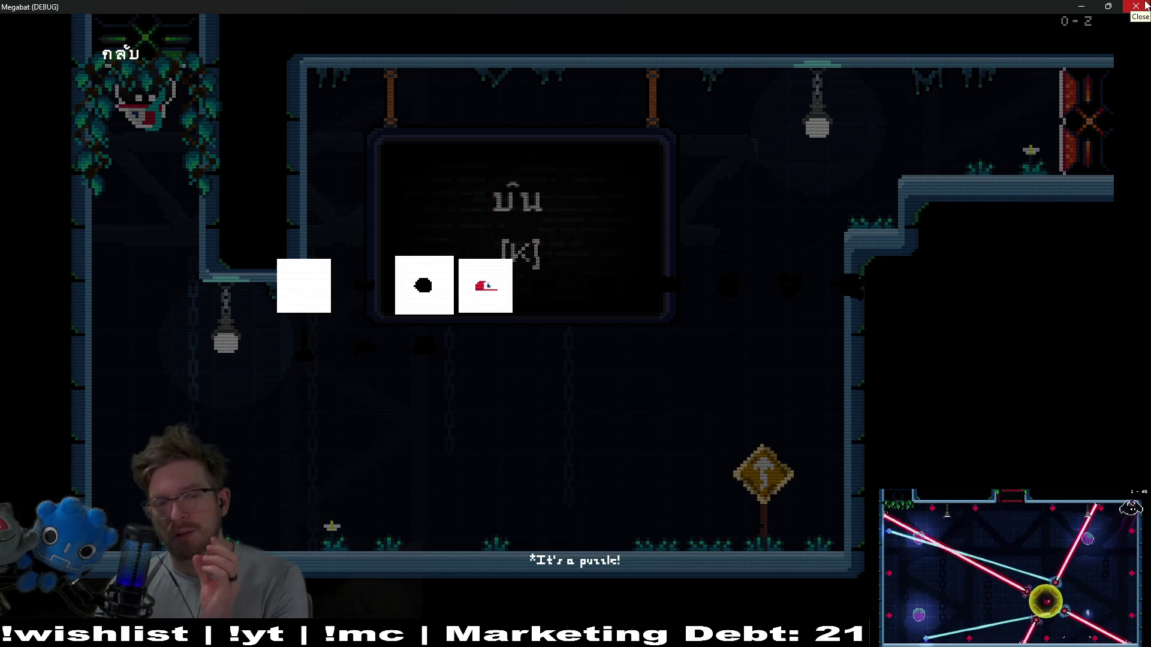
click(1137, 6)
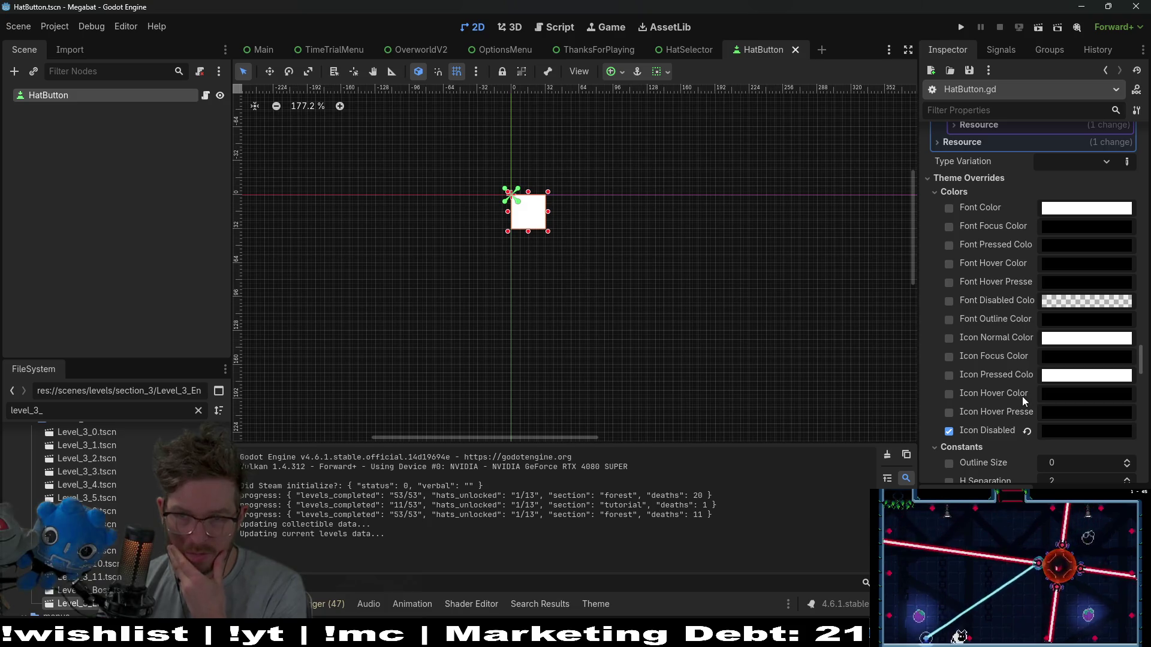
scroll(1011, 372, up, 3)
scroll(1010, 369, up, 6)
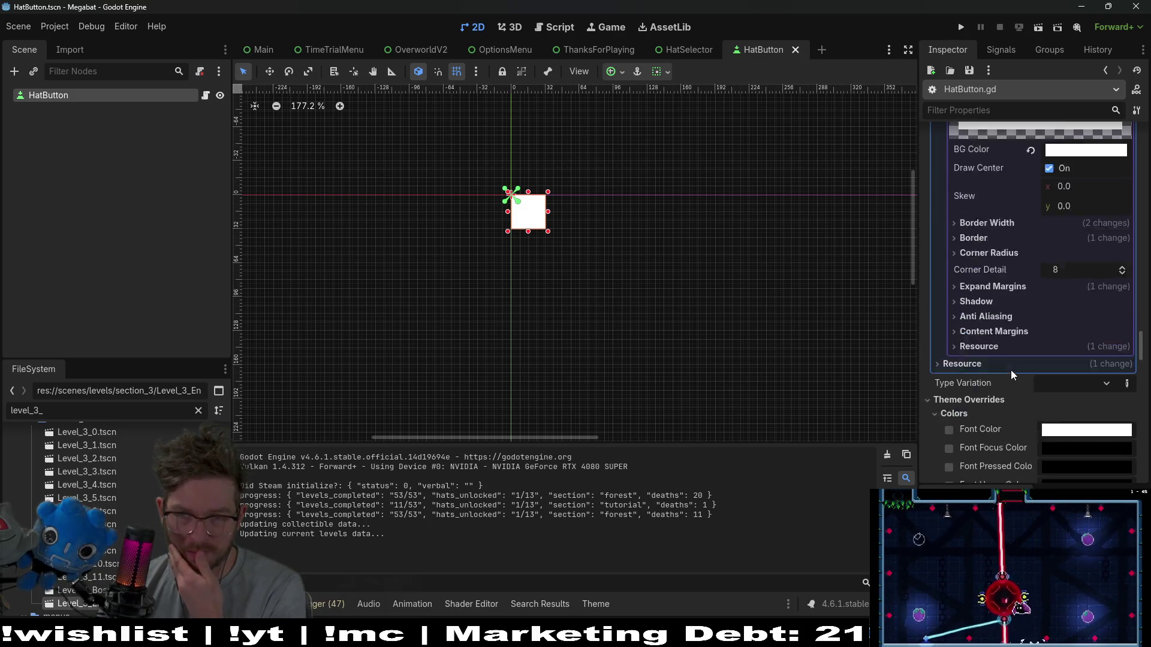
scroll(1010, 369, up, 3)
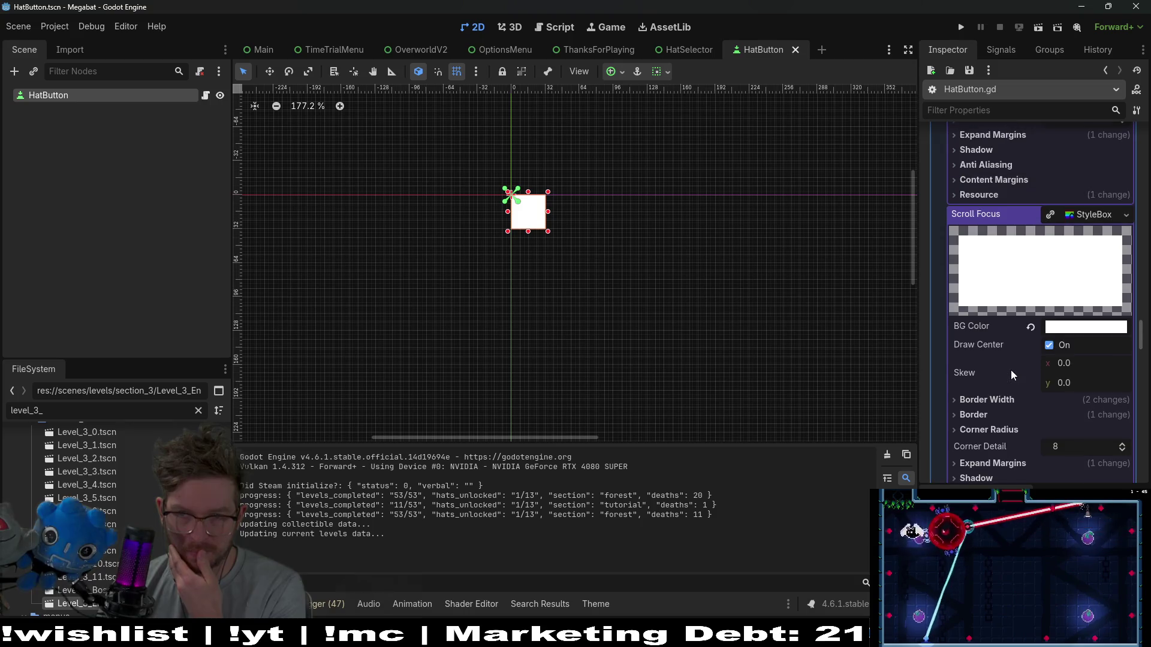
scroll(1010, 369, down, 3)
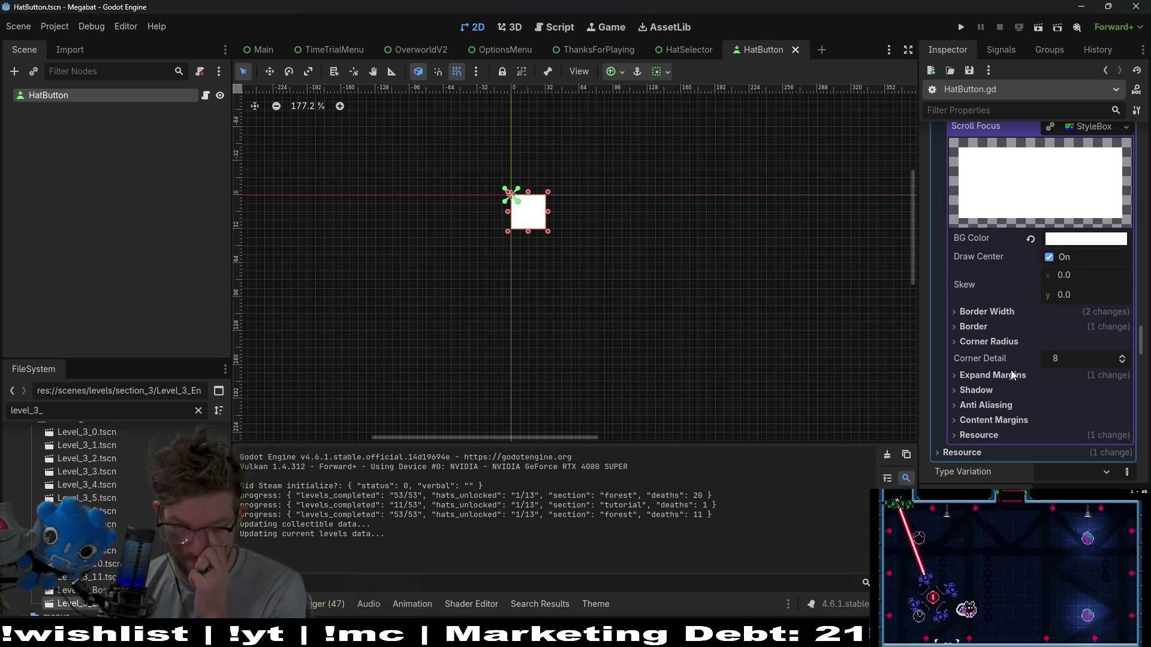
scroll(1010, 369, down, 4)
scroll(1010, 370, down, 5)
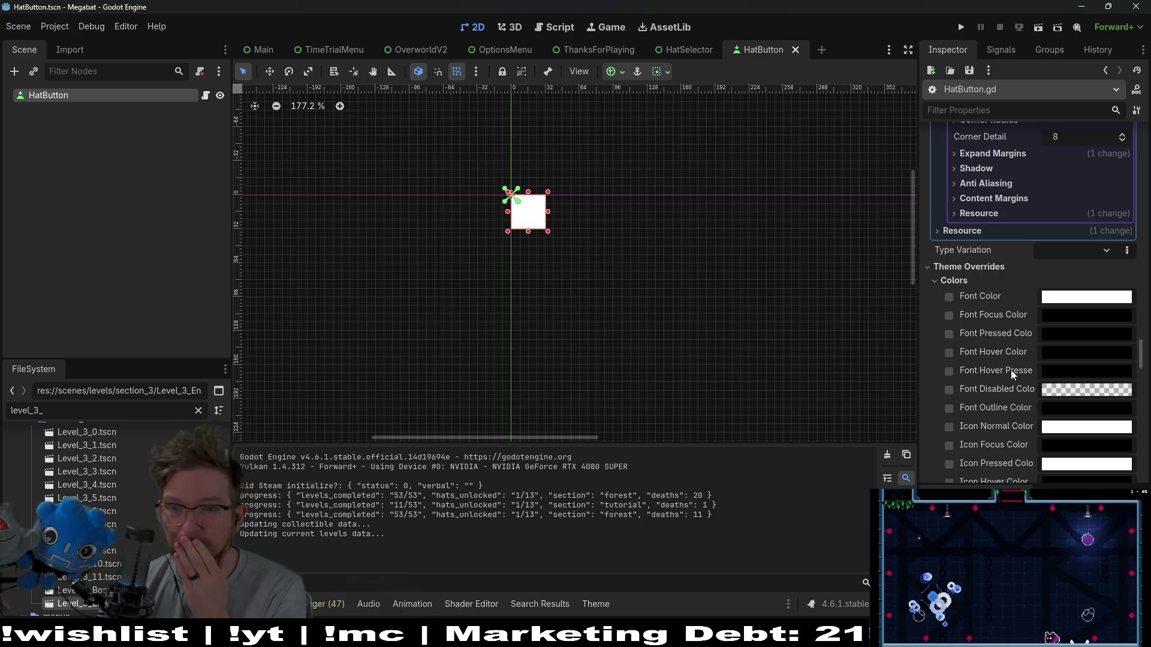
scroll(1011, 369, down, 12)
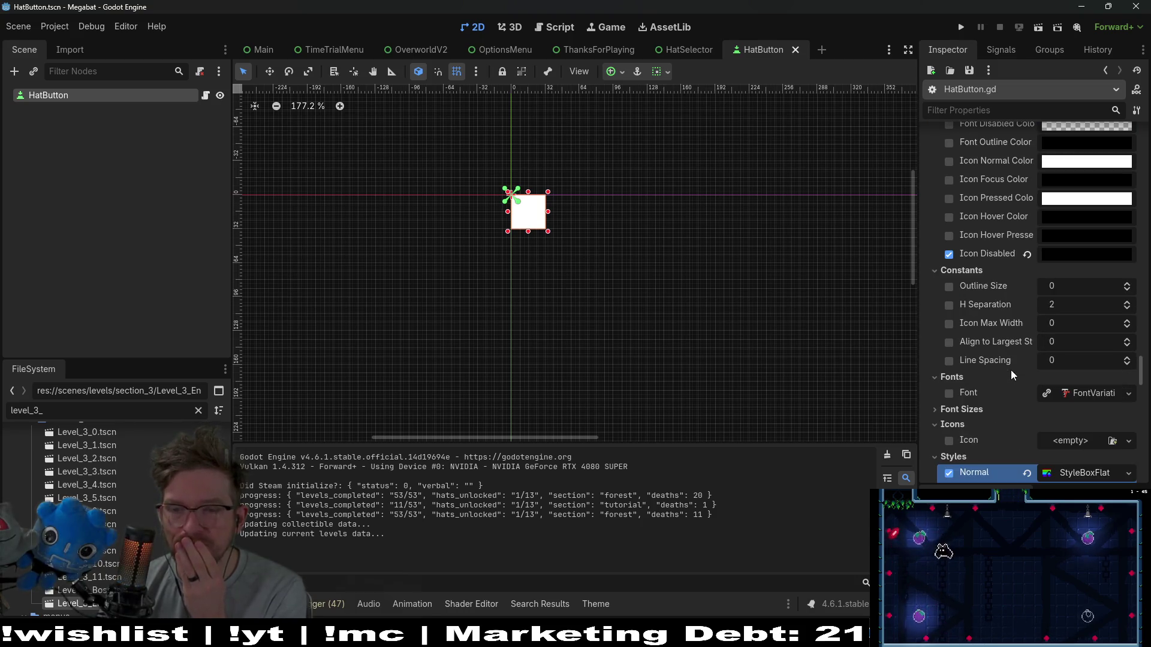
scroll(1011, 369, down, 4)
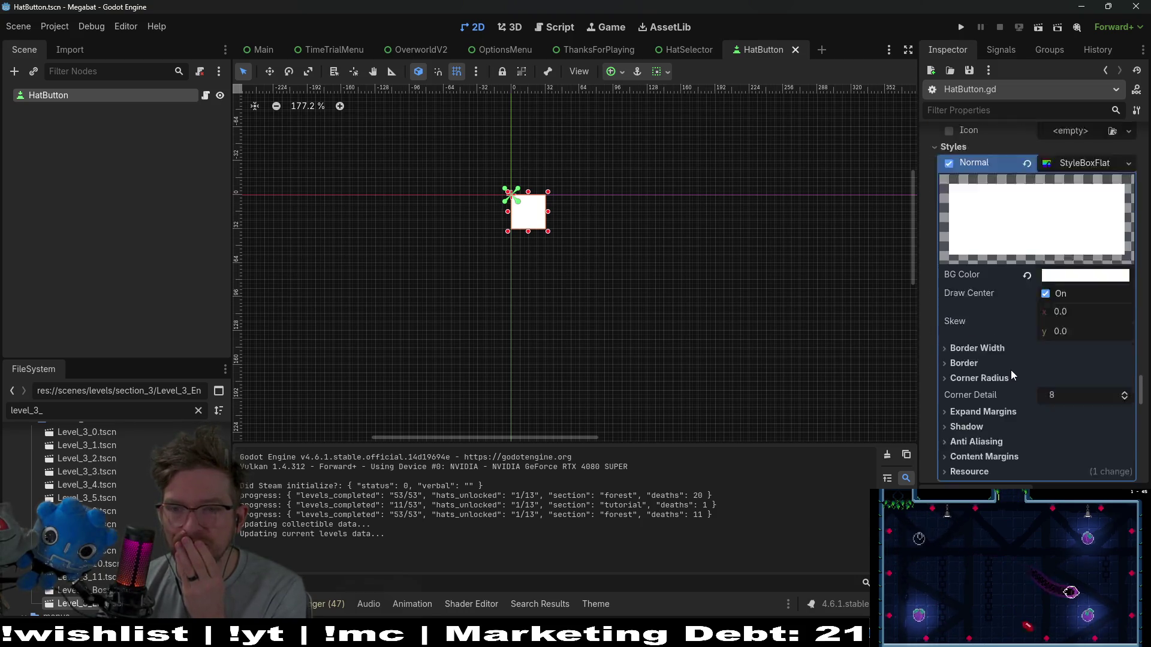
scroll(1010, 369, down, 7)
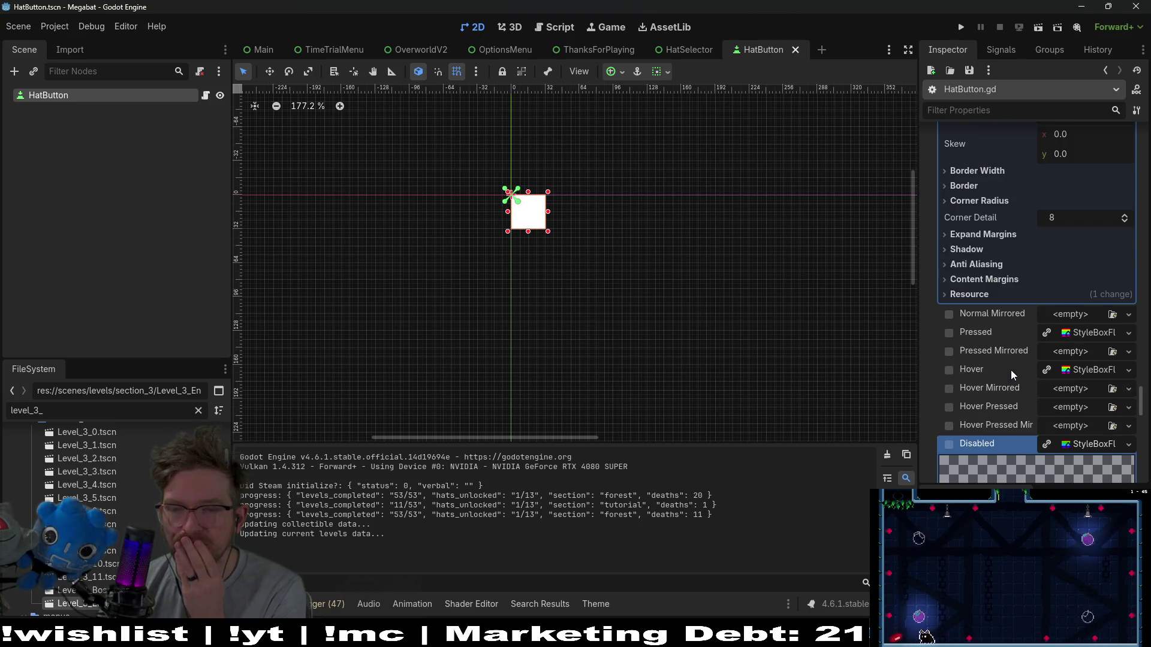
scroll(987, 340, down, 3)
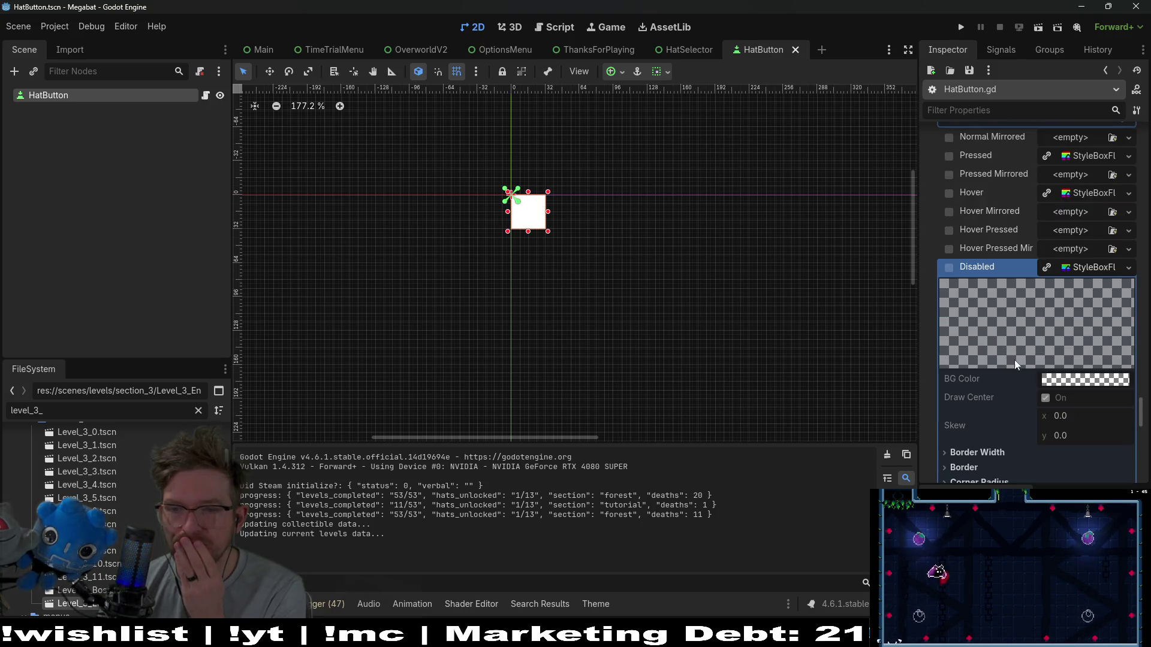
scroll(1056, 391, down, 3)
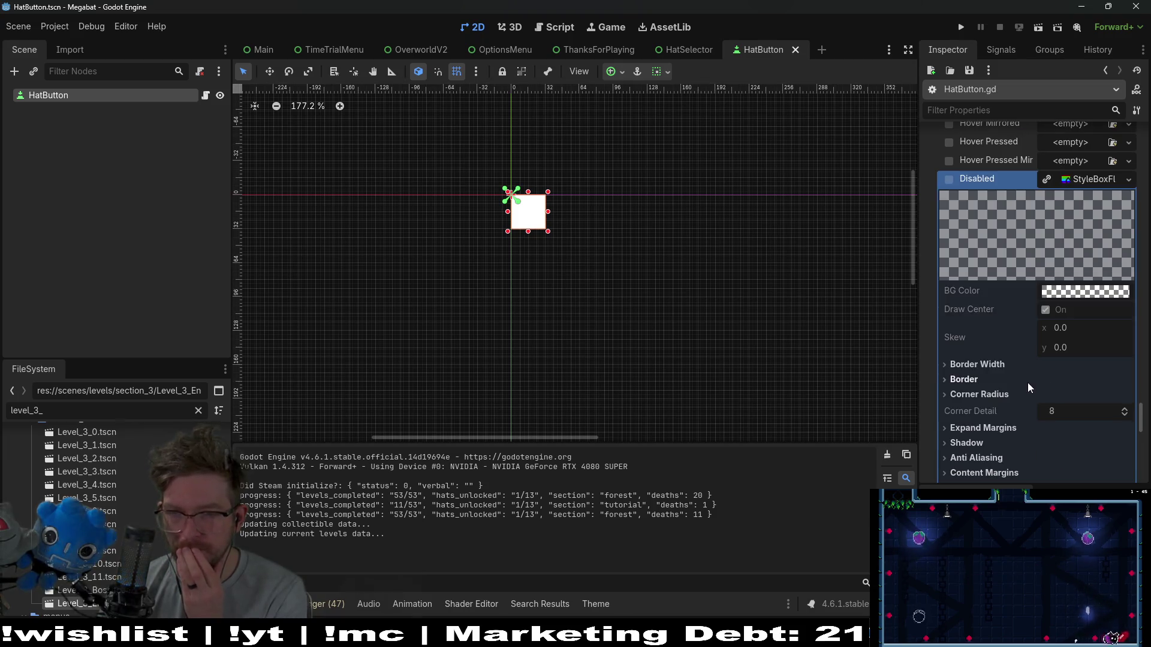
Enable the Disabled style override and raise its BG Color brightness to full white.
click(1048, 180)
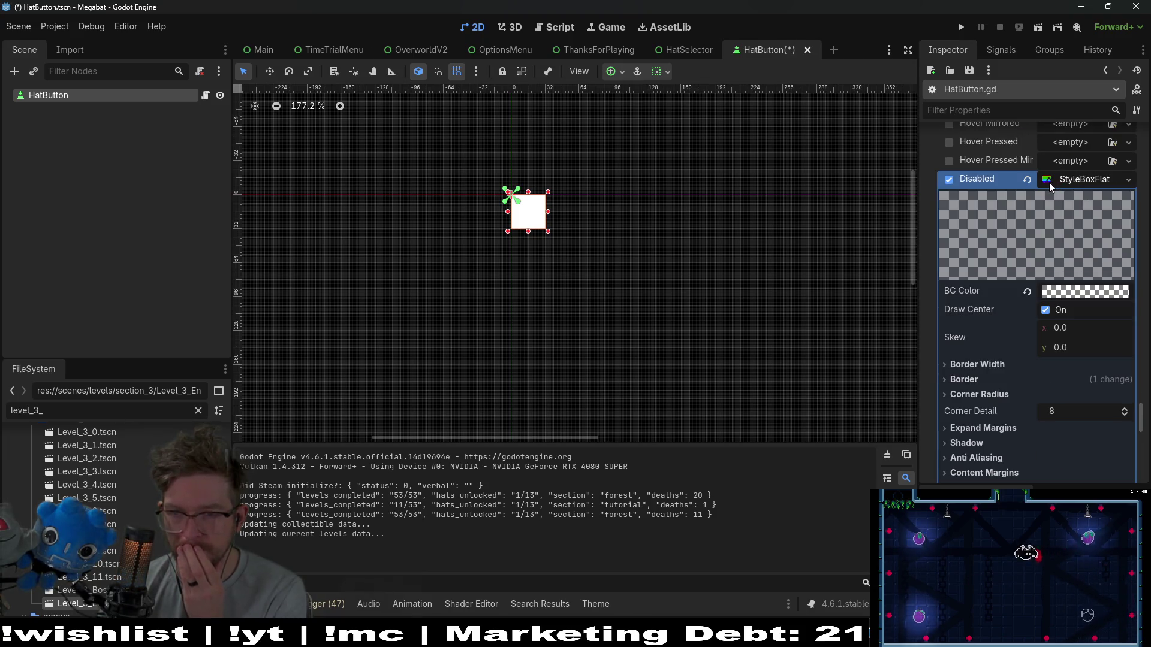
click(1086, 293)
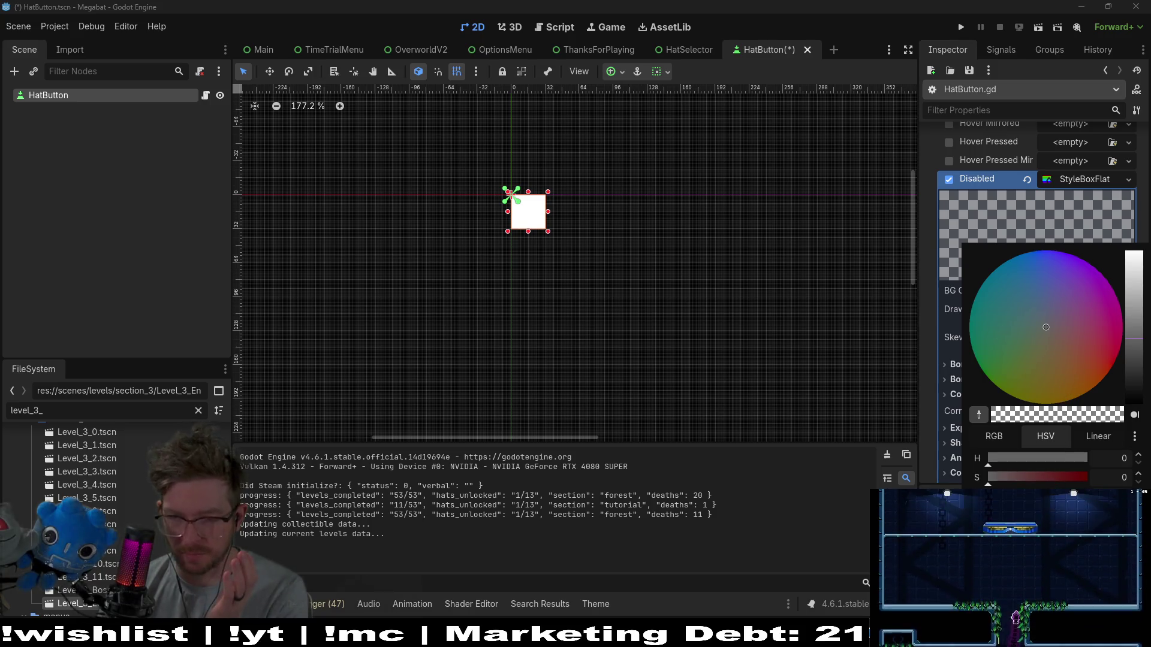
click(1134, 301)
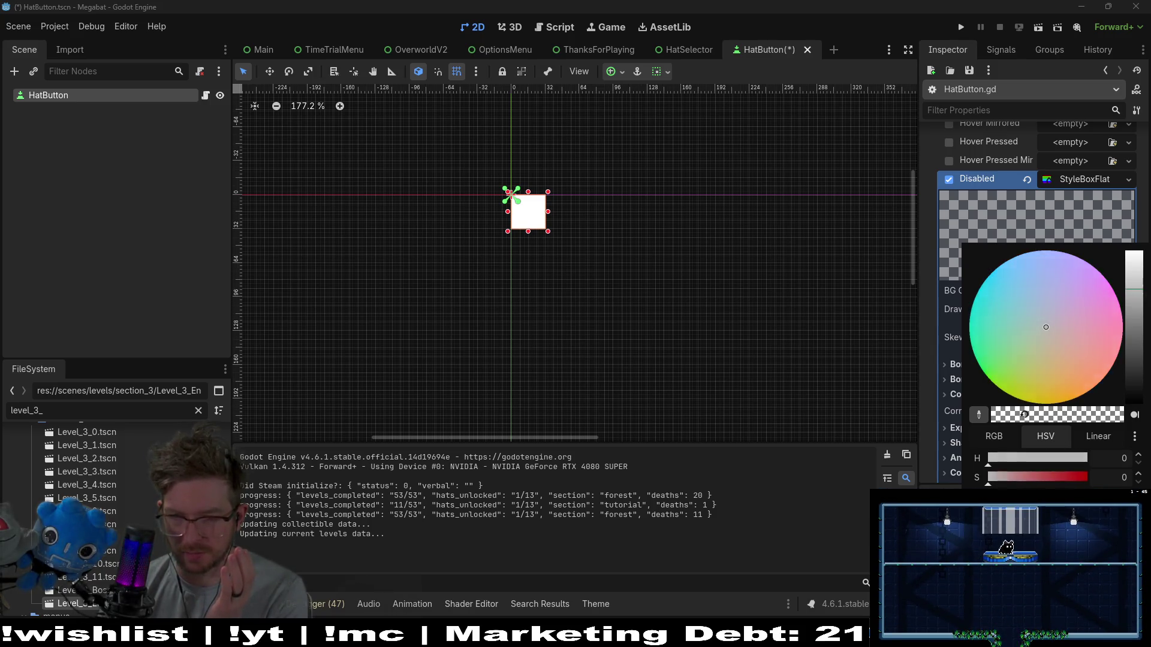
click(1133, 251)
click(924, 417)
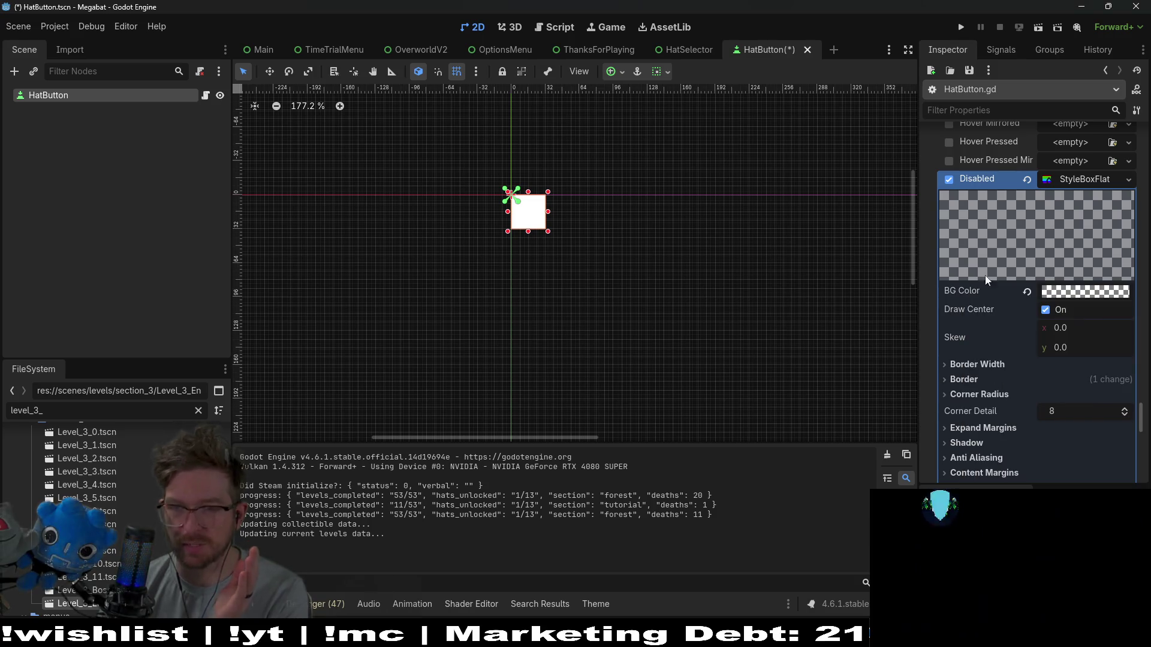
Make the Disabled background fully opaque white, save with Ctrl+S, and run the project.
click(1064, 293)
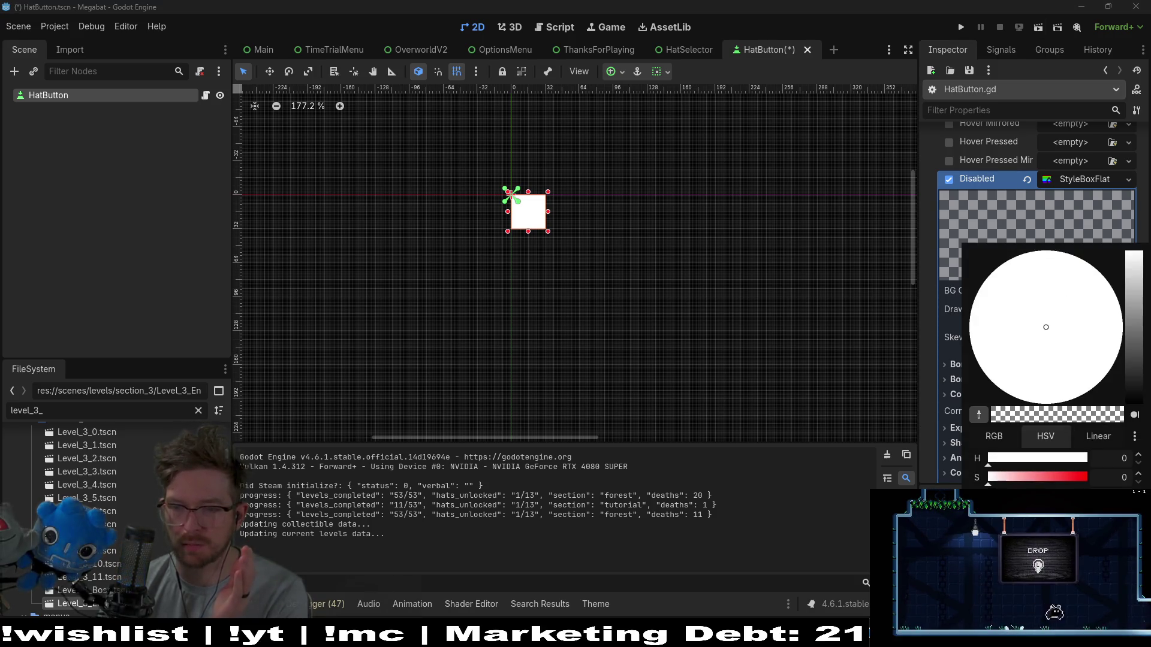
click(1025, 414)
click(921, 453)
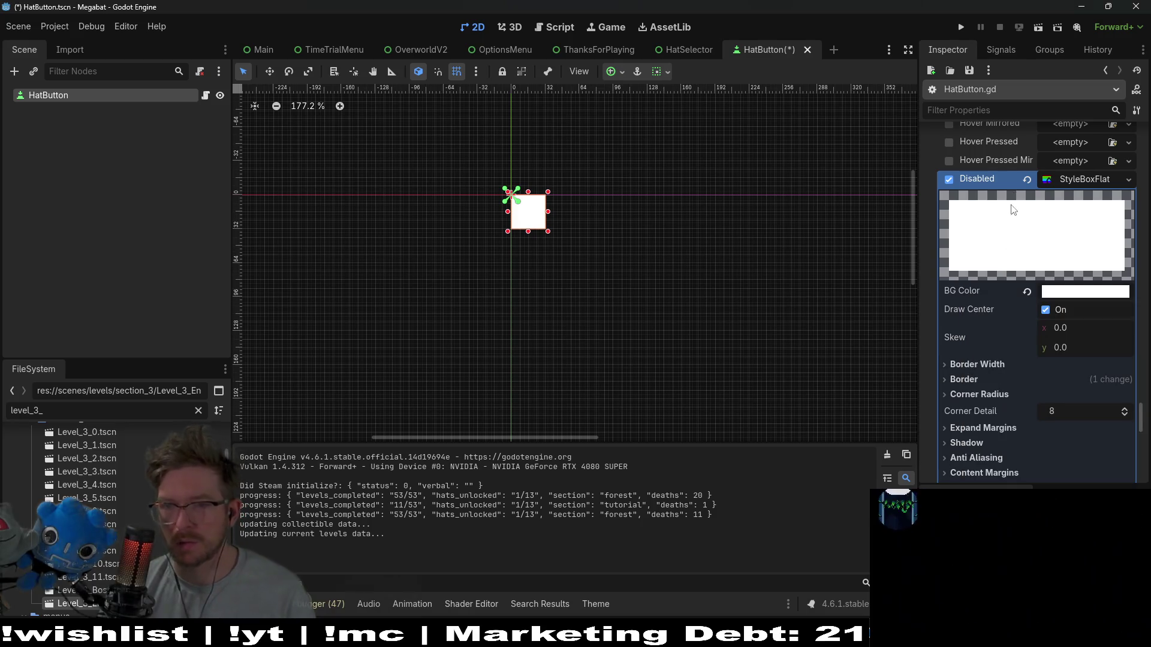
key(ctrl+s)
click(959, 29)
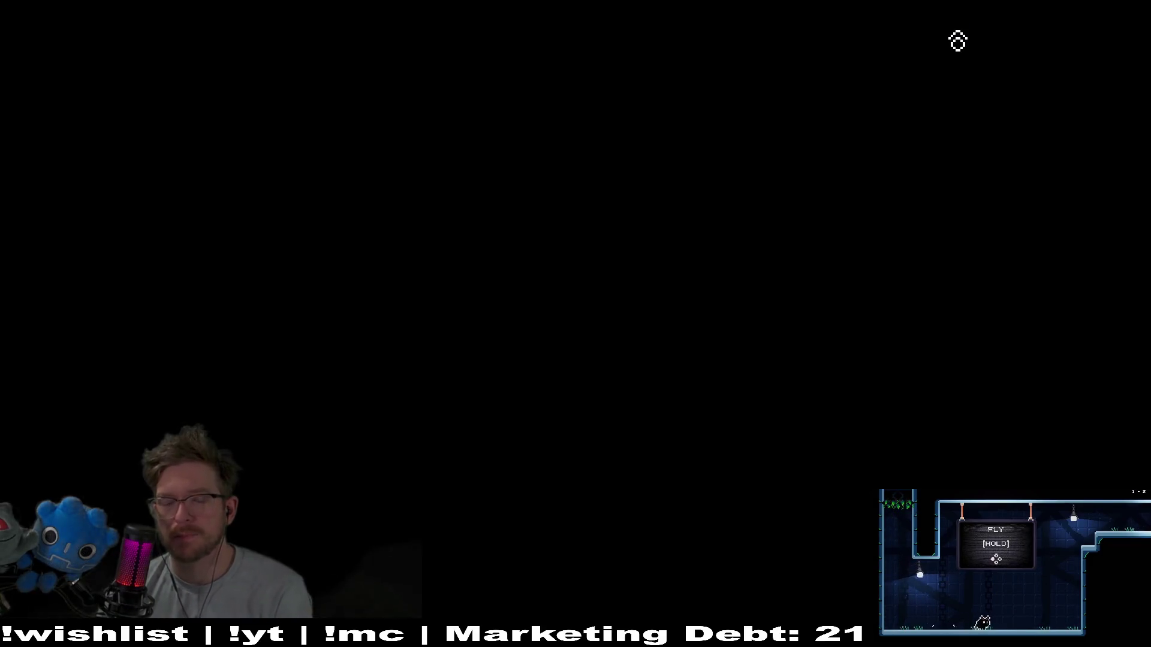
Enter level 01 from a profile, pause, view the hats on white tiles, then close the game.
key(Return)
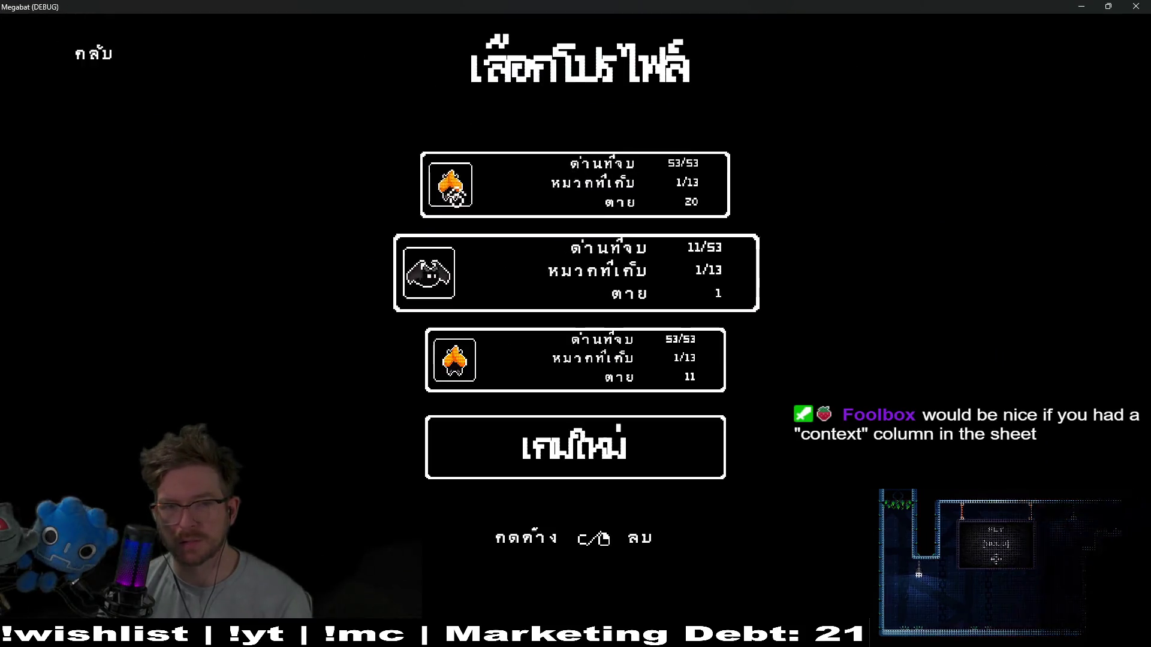
key(Return)
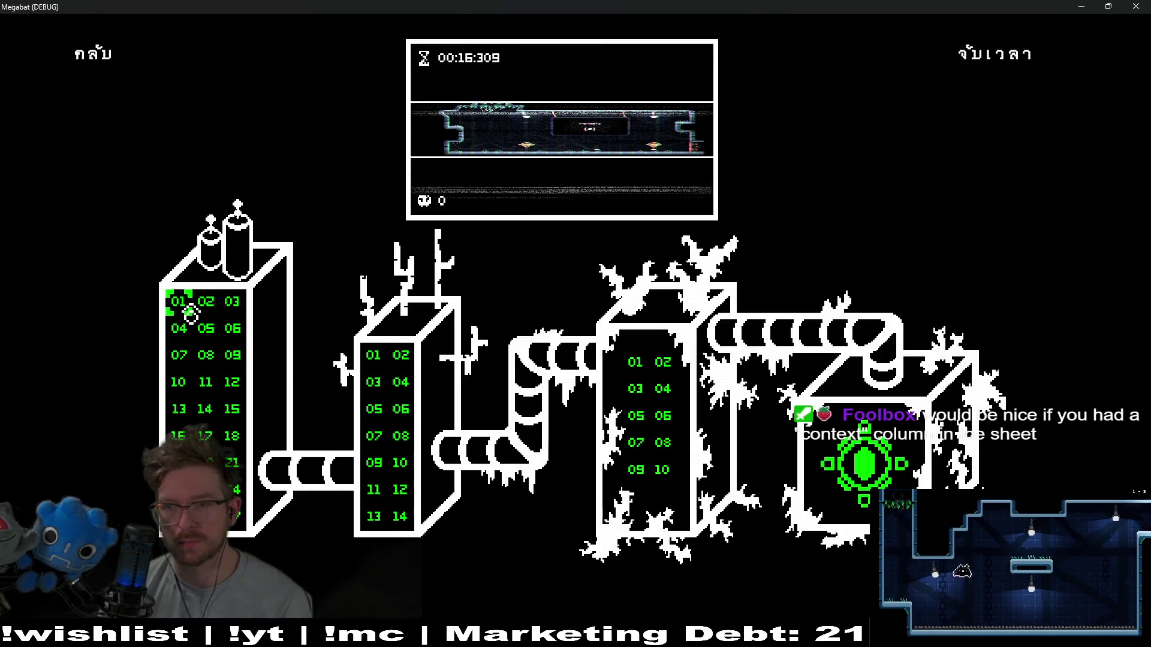
key(Return)
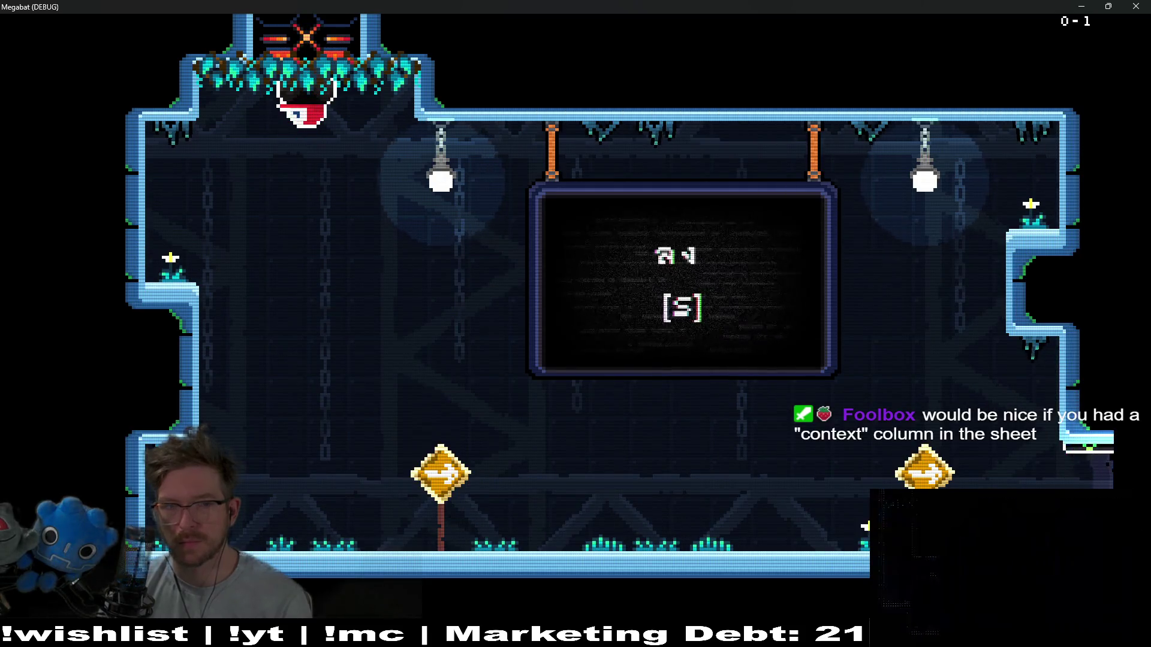
key(Escape)
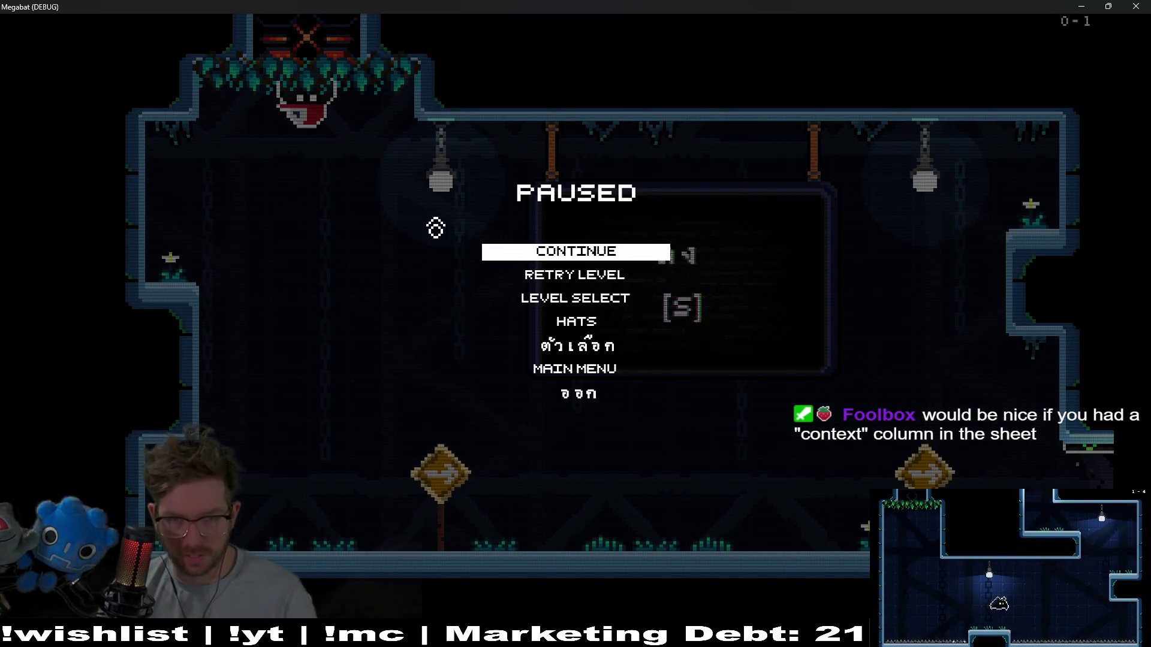
key(Down)
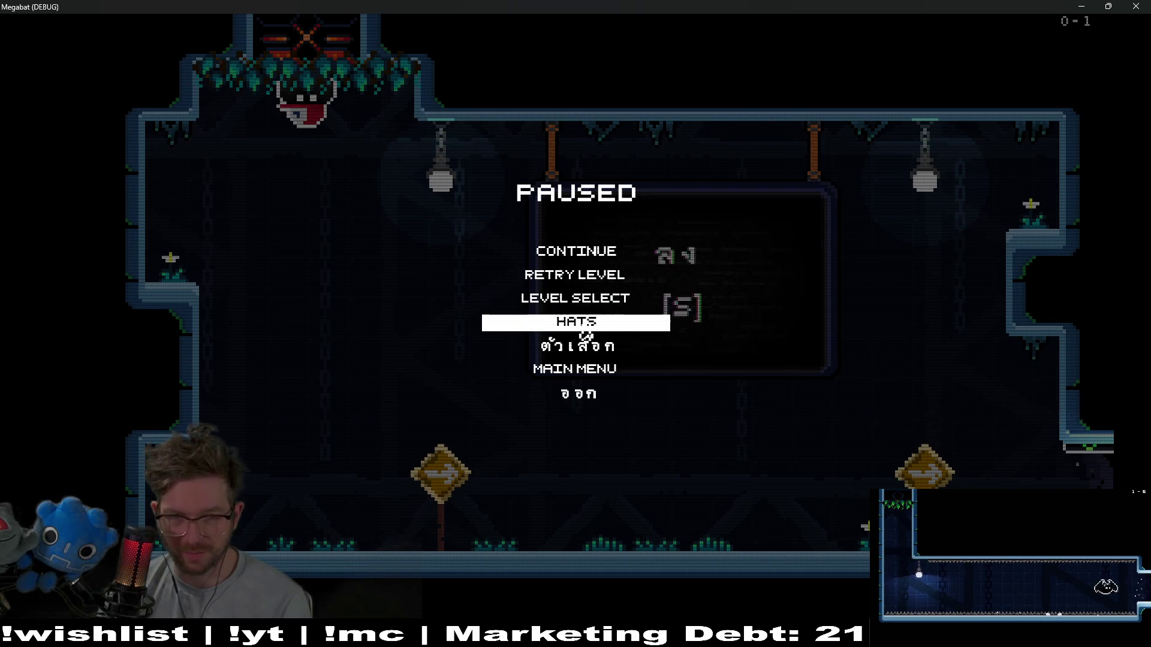
key(Up)
key(Up)
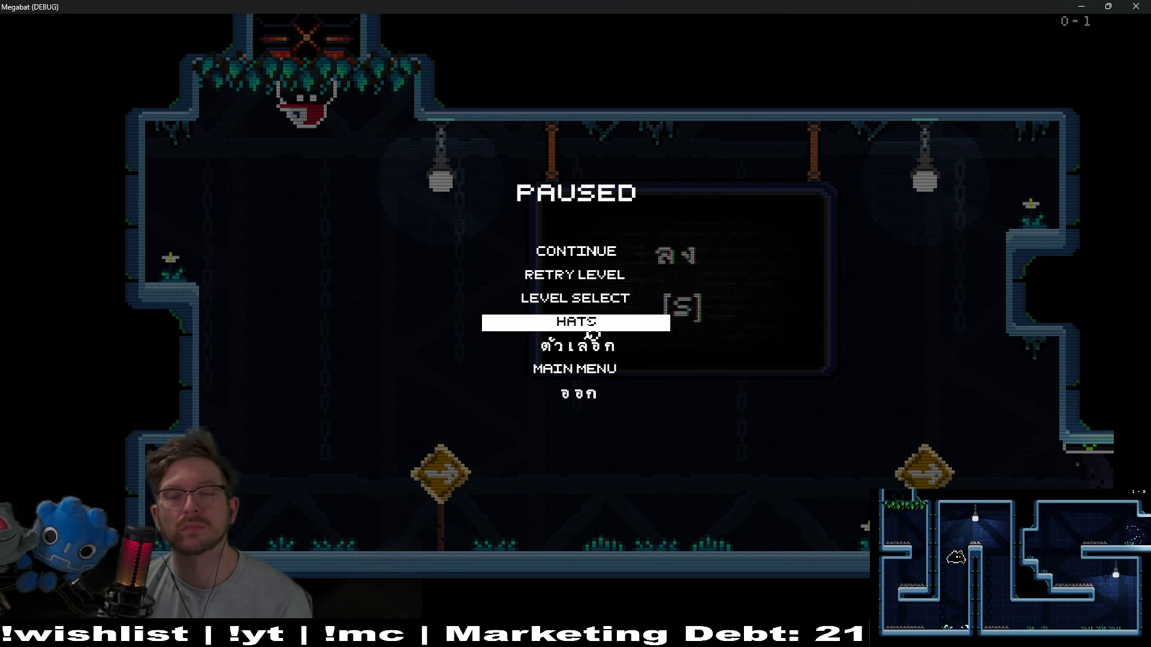
click(592, 329)
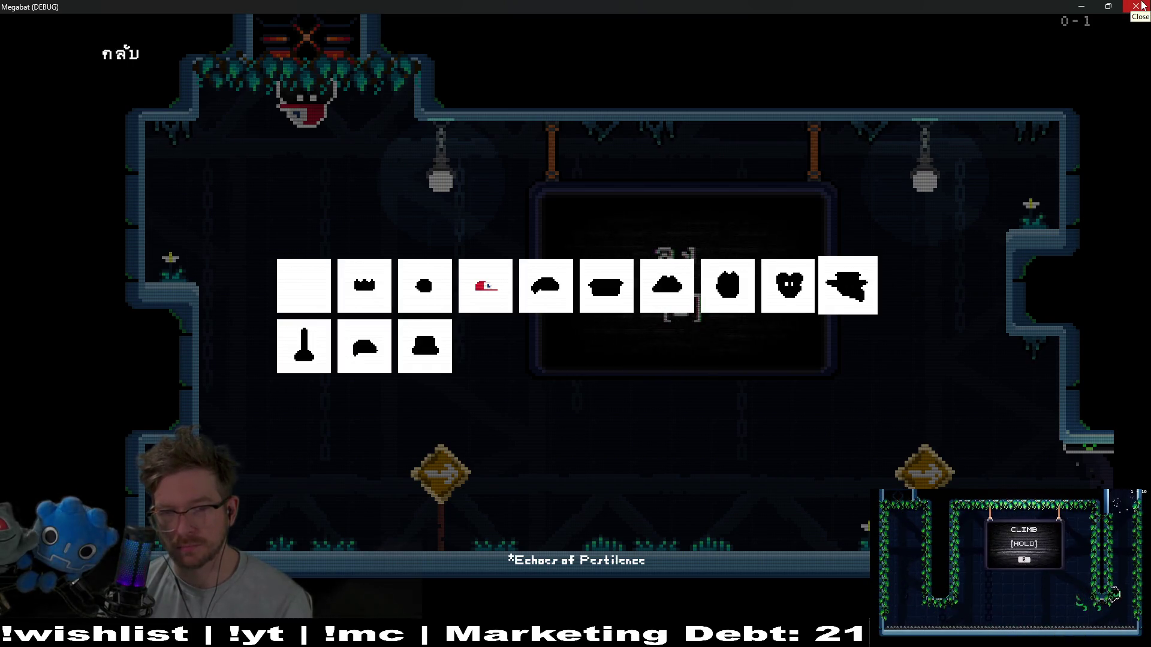
click(1141, 6)
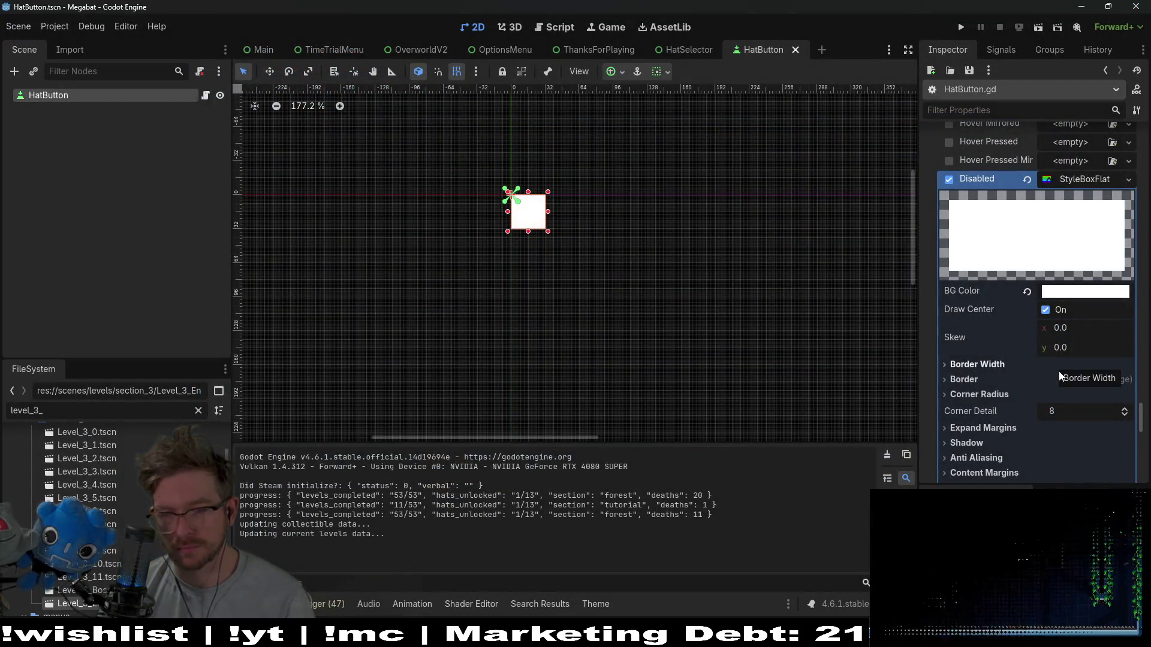
Reset the Normal style's BG Color, drag its alpha to 0, then run the project.
scroll(1058, 373, down, 3)
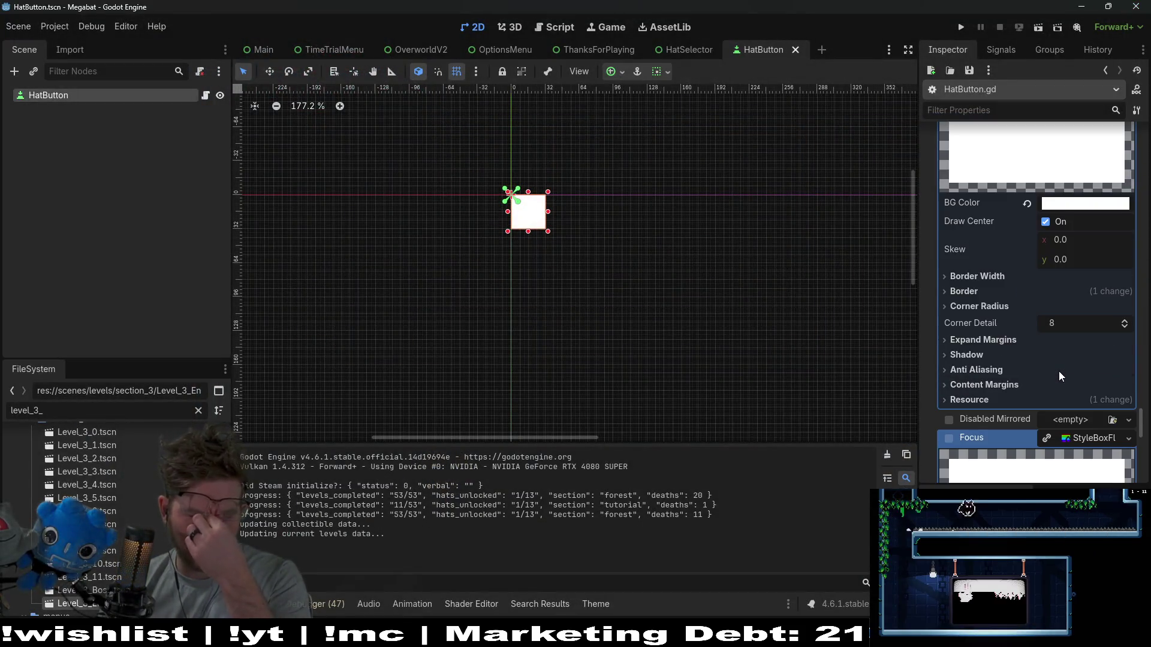
scroll(1058, 372, up, 4)
scroll(1059, 372, up, 12)
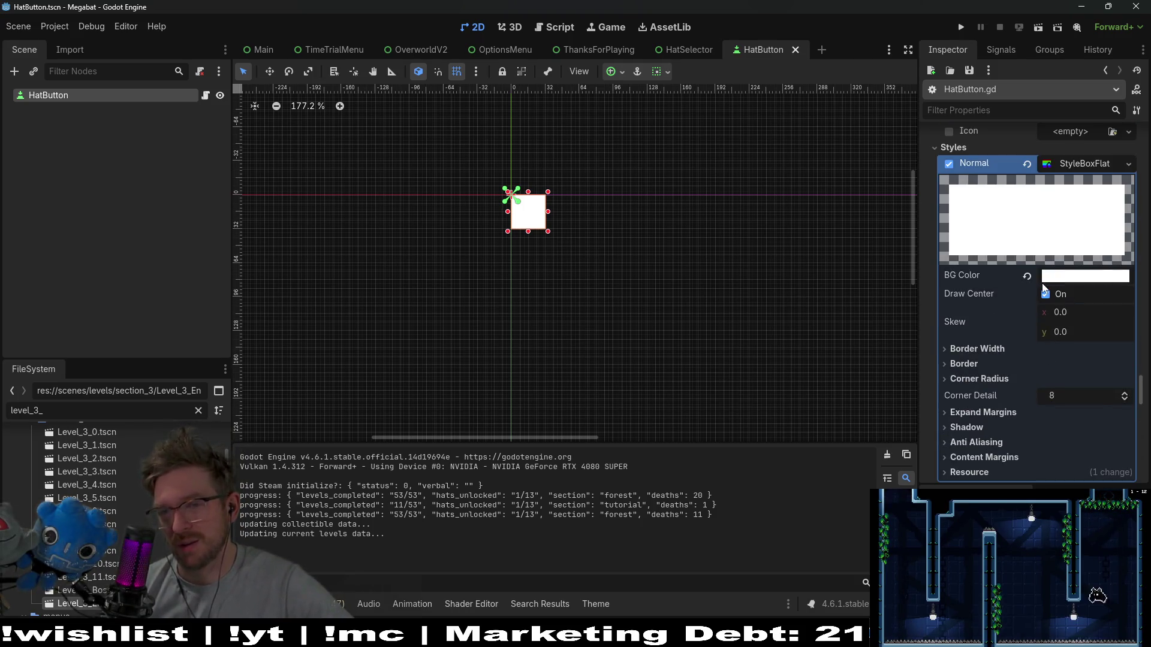
click(1026, 276)
click(1059, 275)
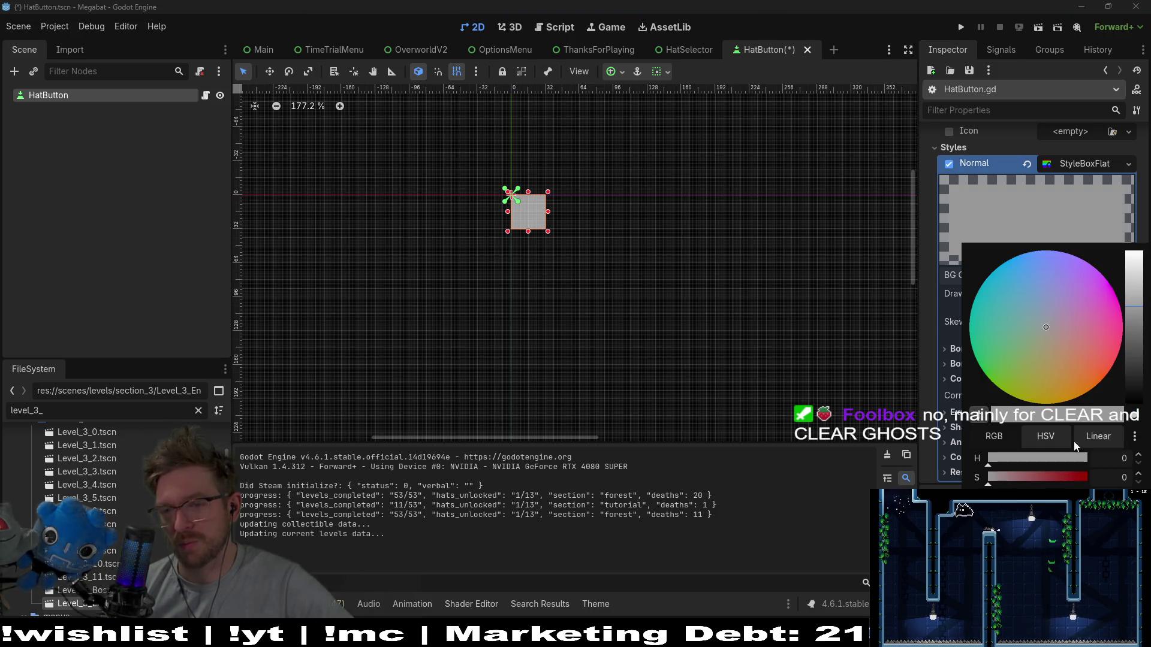
drag(1079, 515, 987, 515)
click(927, 408)
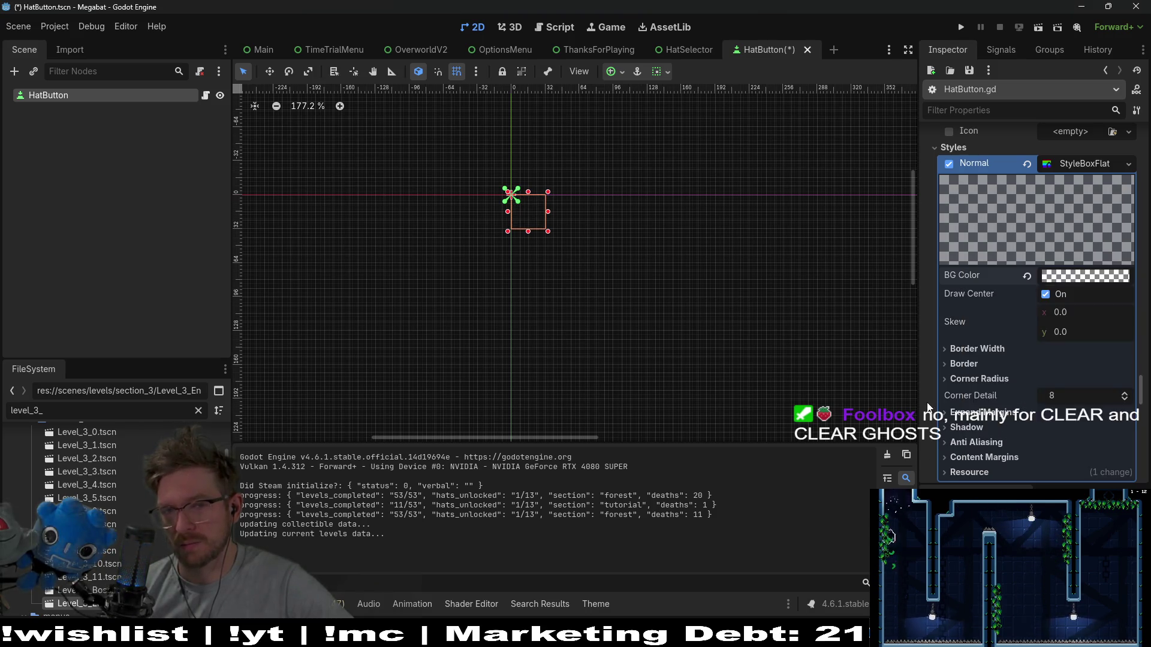
click(961, 27)
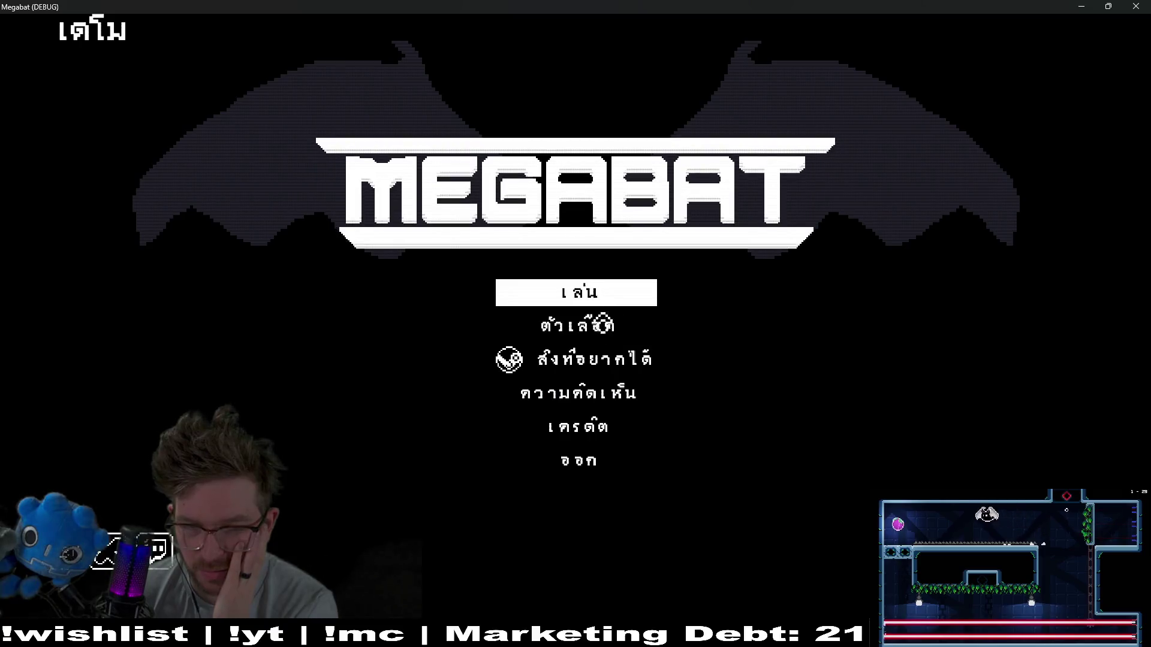
Visit Options, pick a profile, enter level 01, pause, and open the hat grid.
click(597, 336)
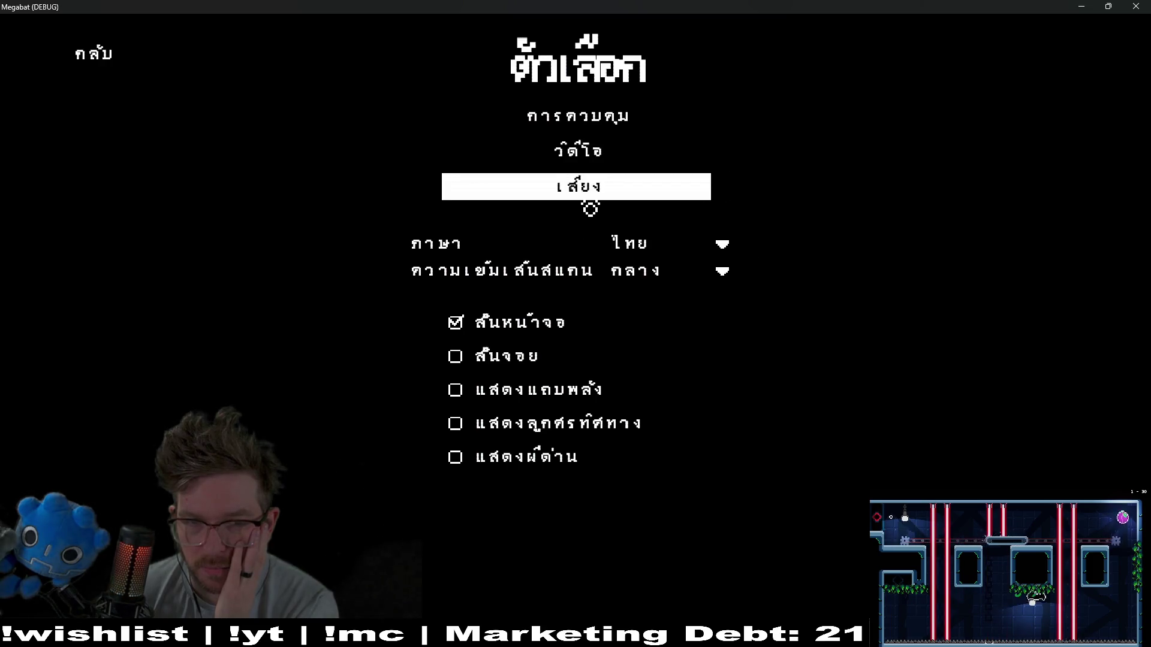
click(93, 53)
click(575, 302)
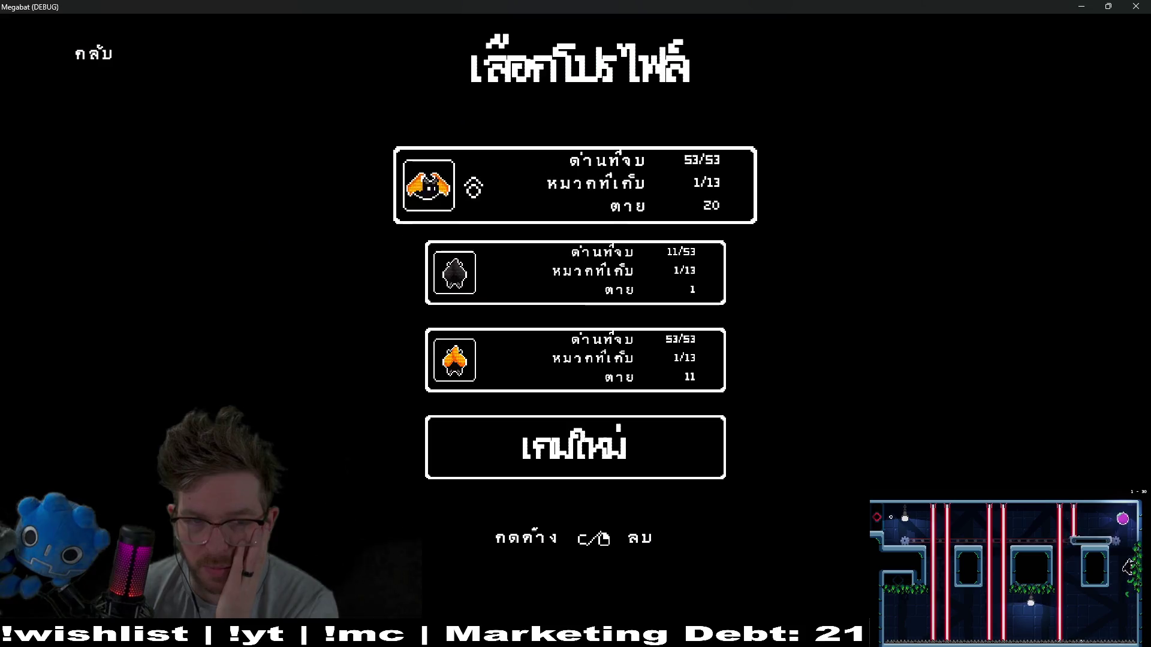
click(594, 193)
key(Return)
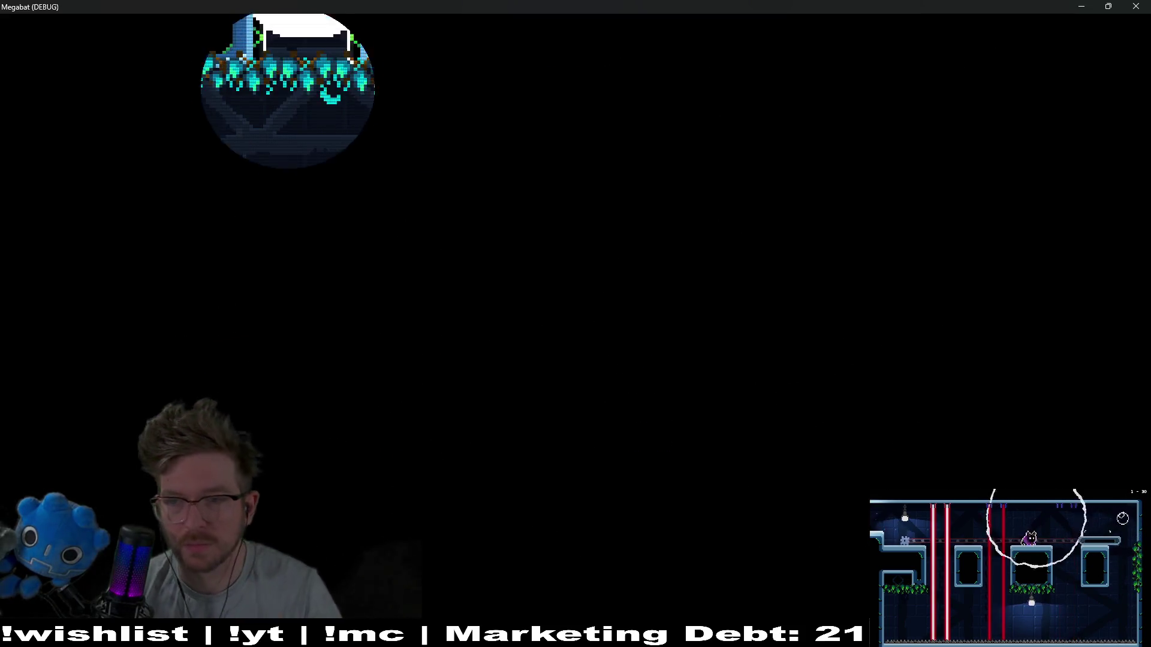
key(Escape)
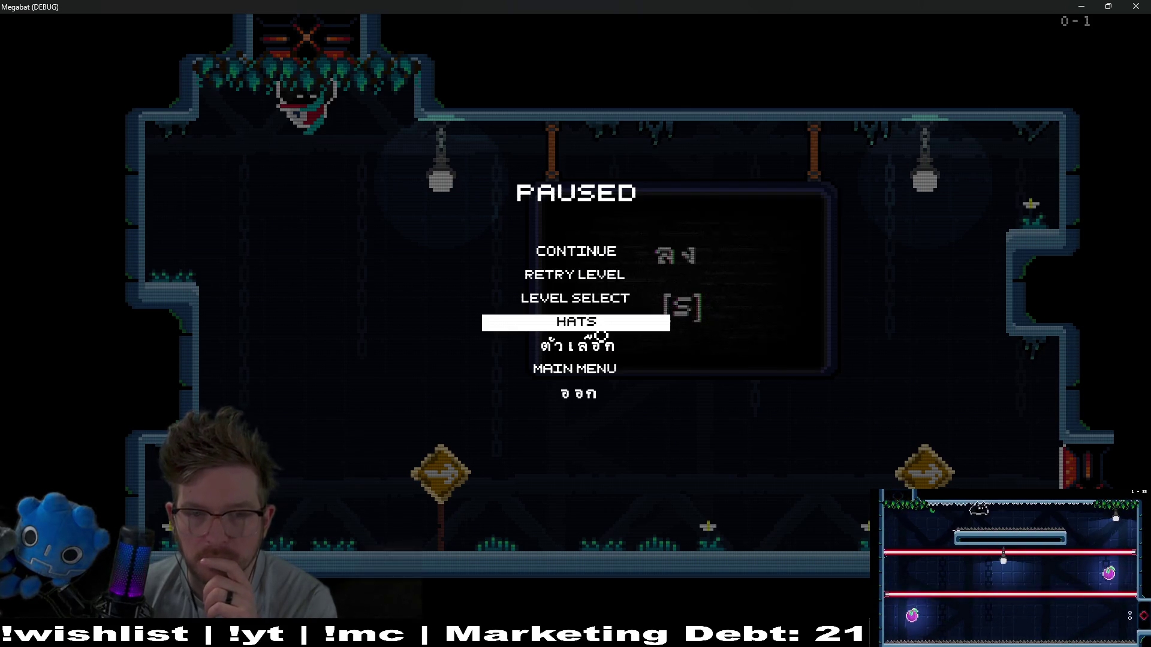
click(598, 346)
click(91, 53)
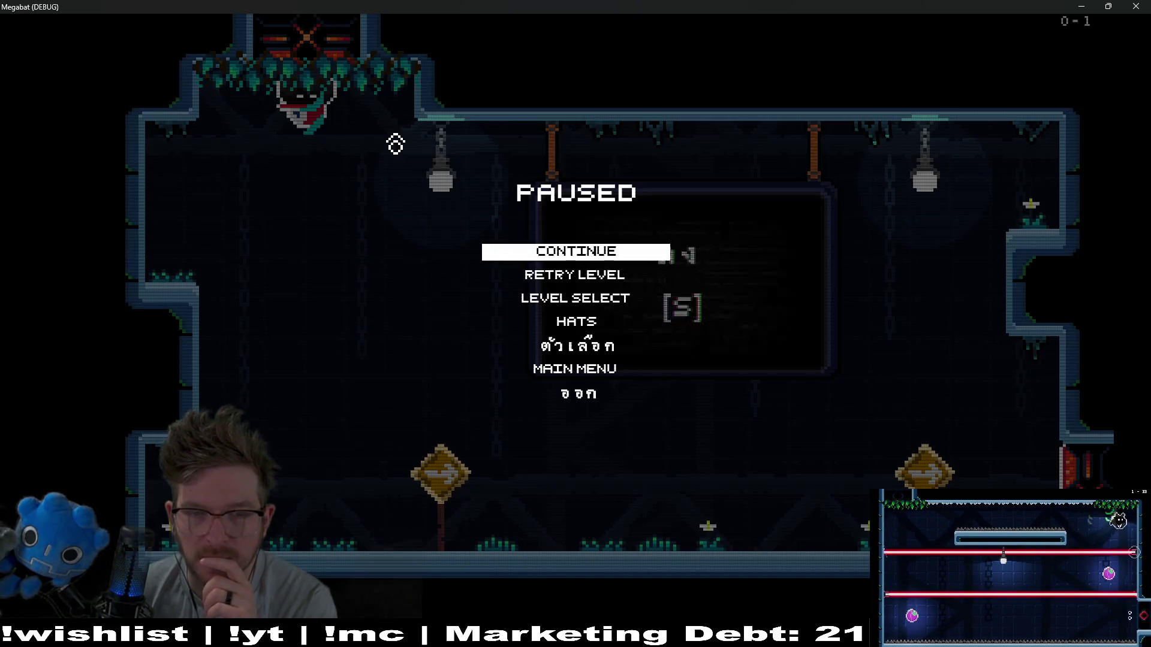
click(579, 323)
Move on and off the baseball cap to compare focused hats, then close the game with F8.
key(Right)
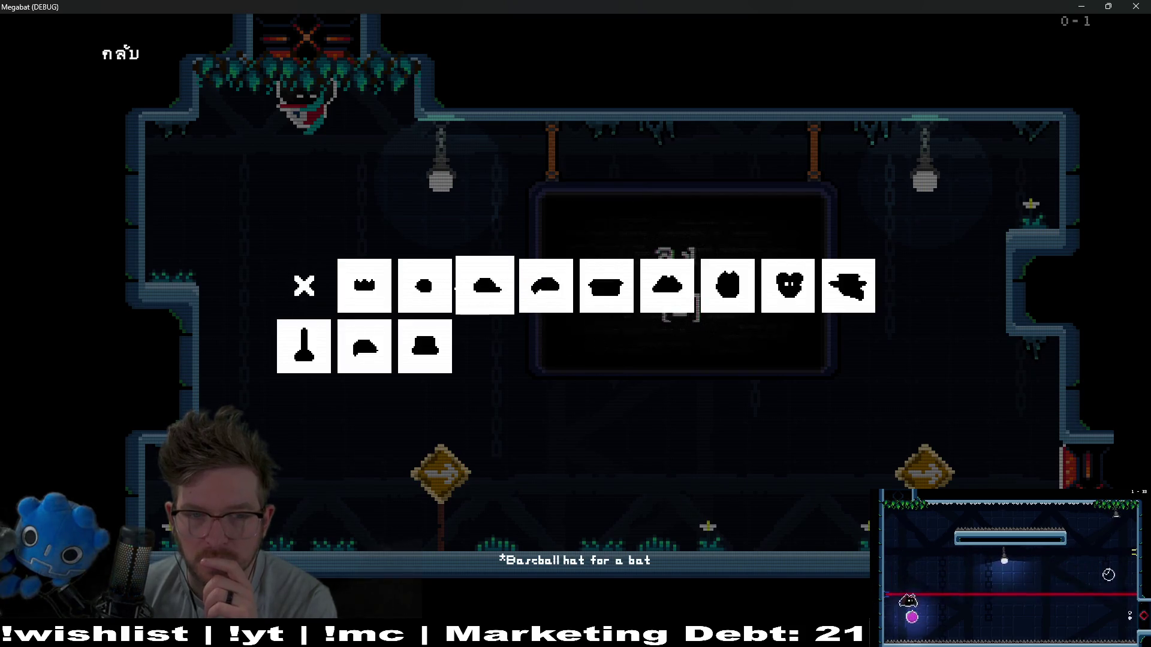
key(Right)
key(Left)
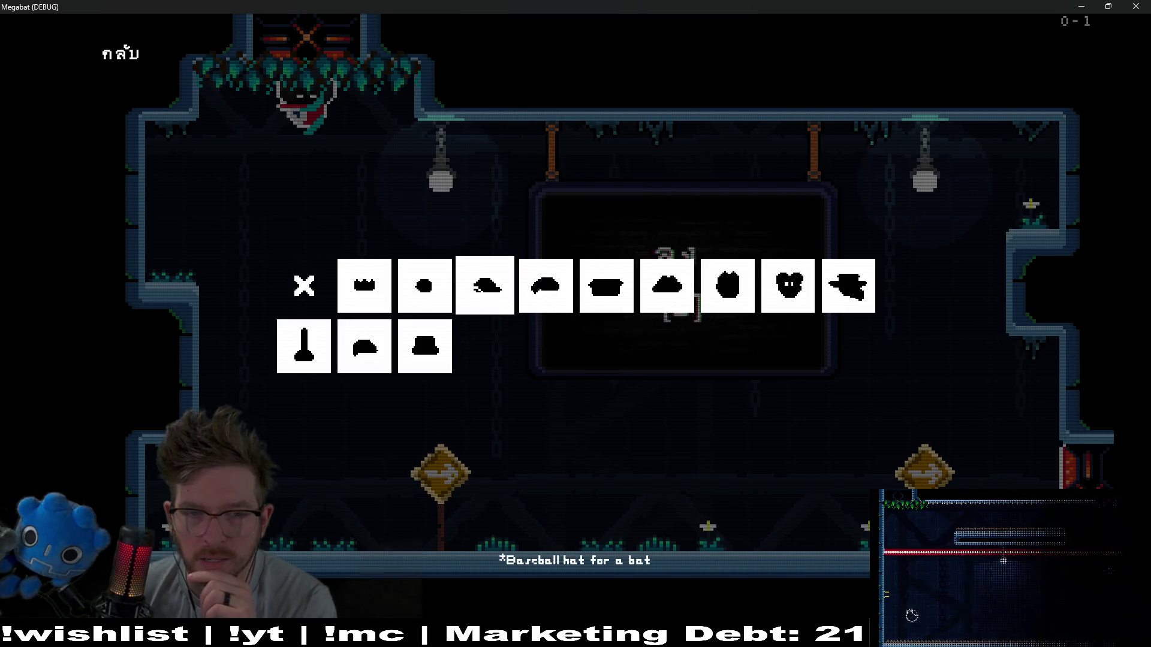
key(Left)
key(Right)
key(Right)
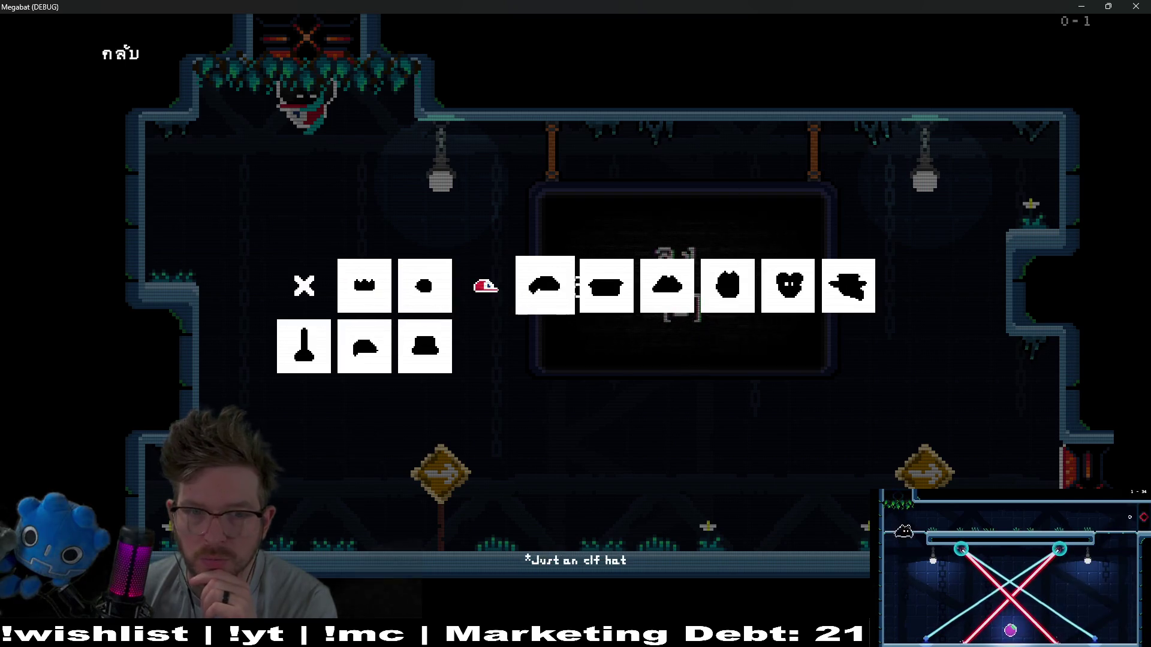
key(Left)
key(Return)
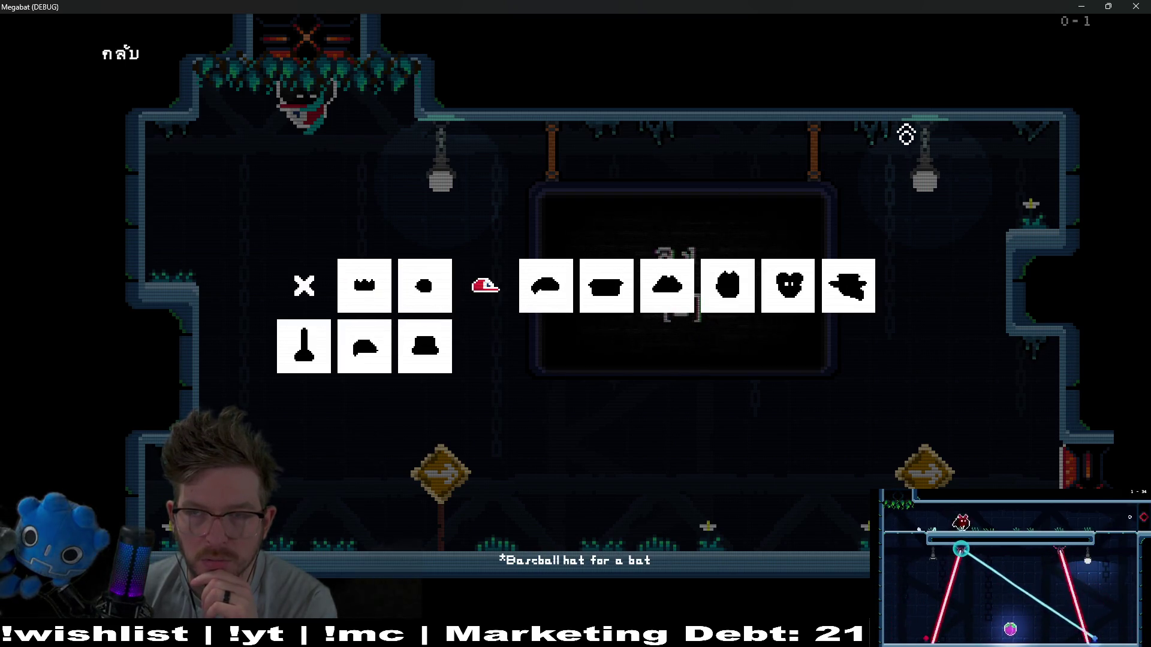
key(F8)
Set the Icon Hover Color override to hex ffffff, then run the project to test it.
scroll(1001, 312, down, 5)
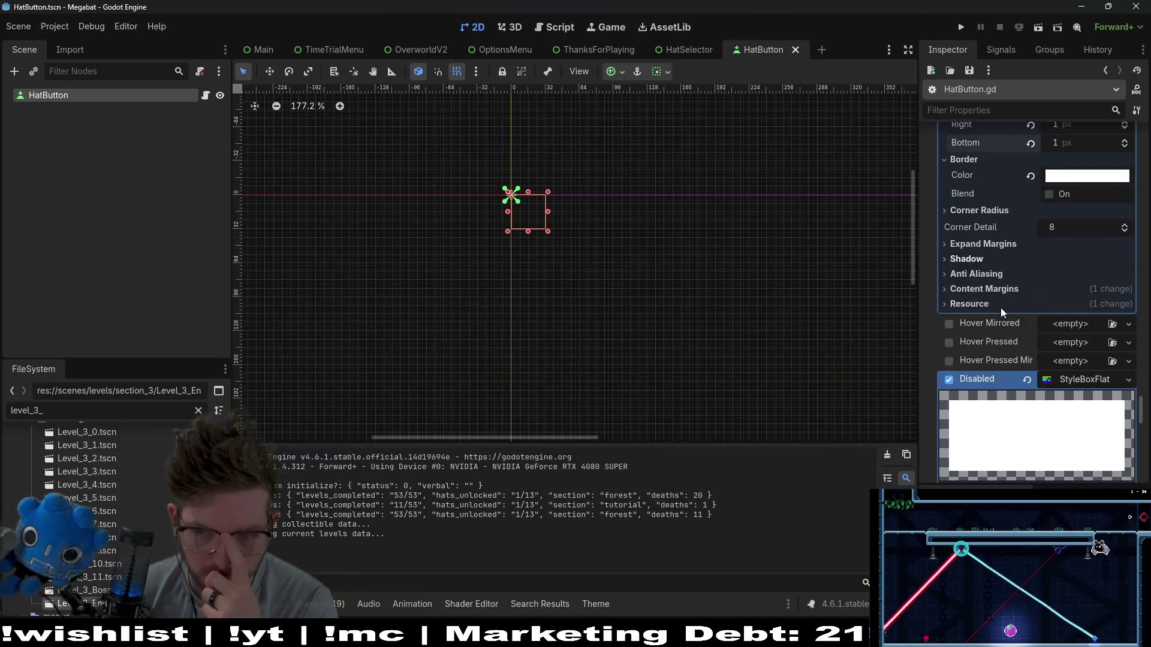
scroll(1001, 312, up, 10)
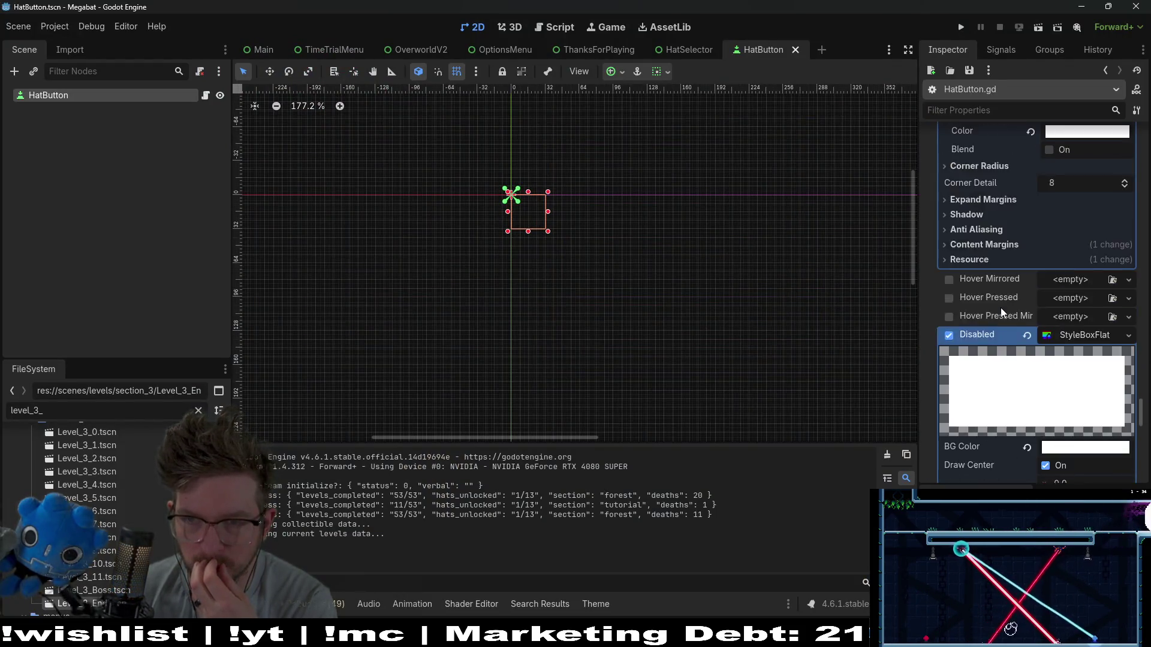
scroll(1001, 307, up, 10)
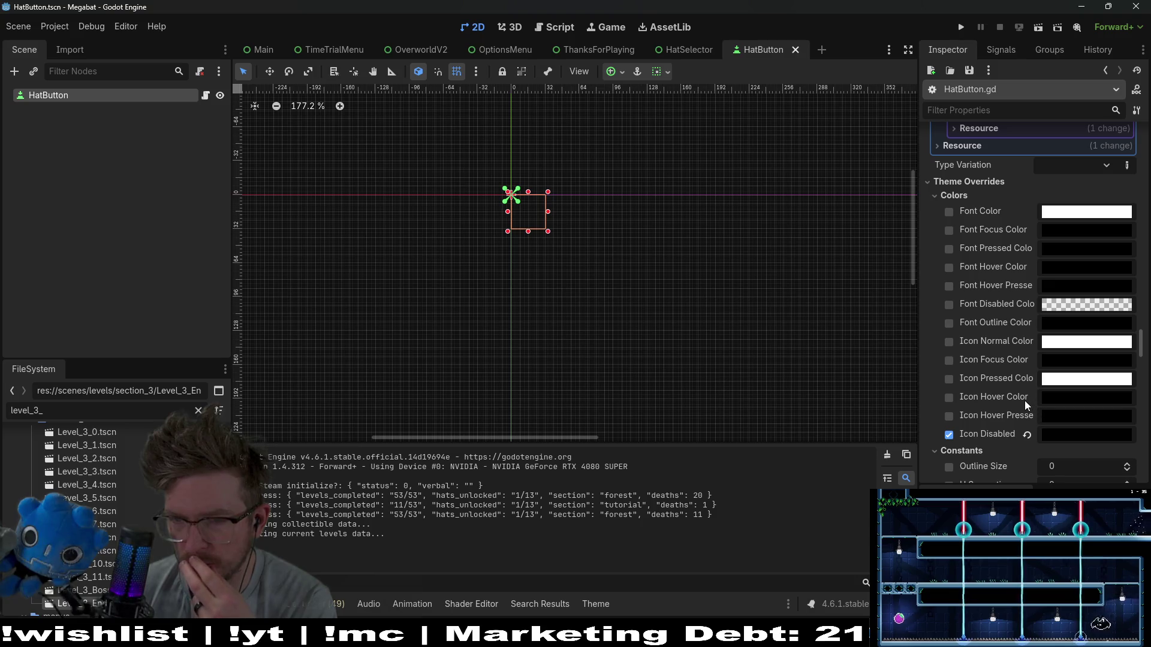
mouse_move(1052, 400)
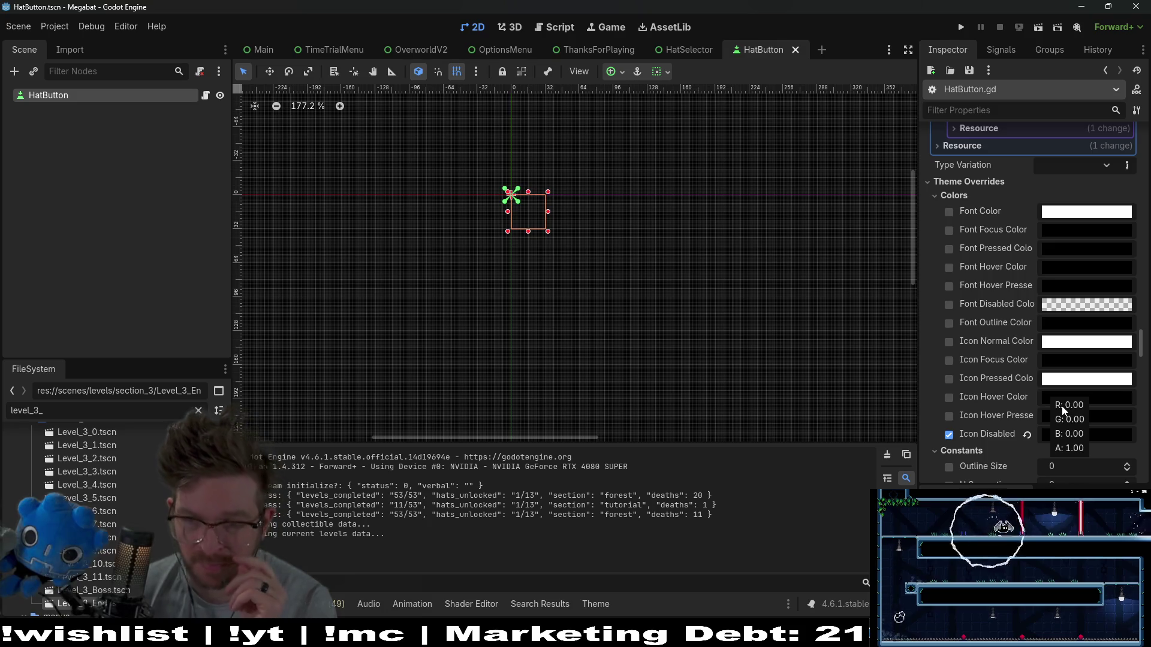
click(1095, 396)
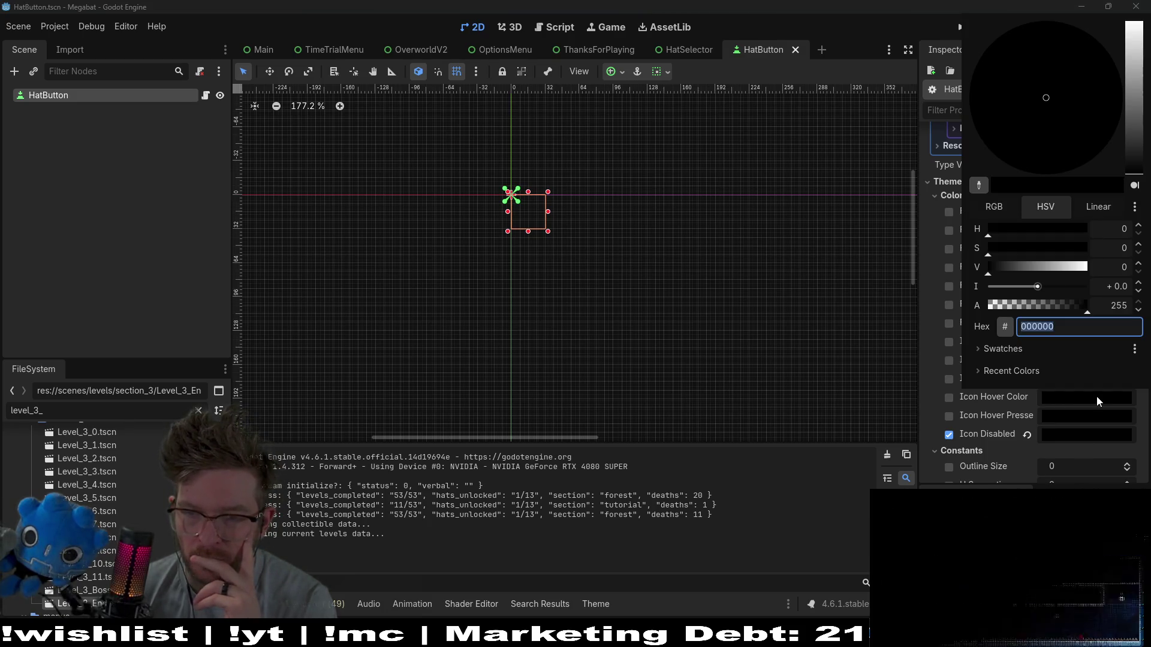
click(1095, 397)
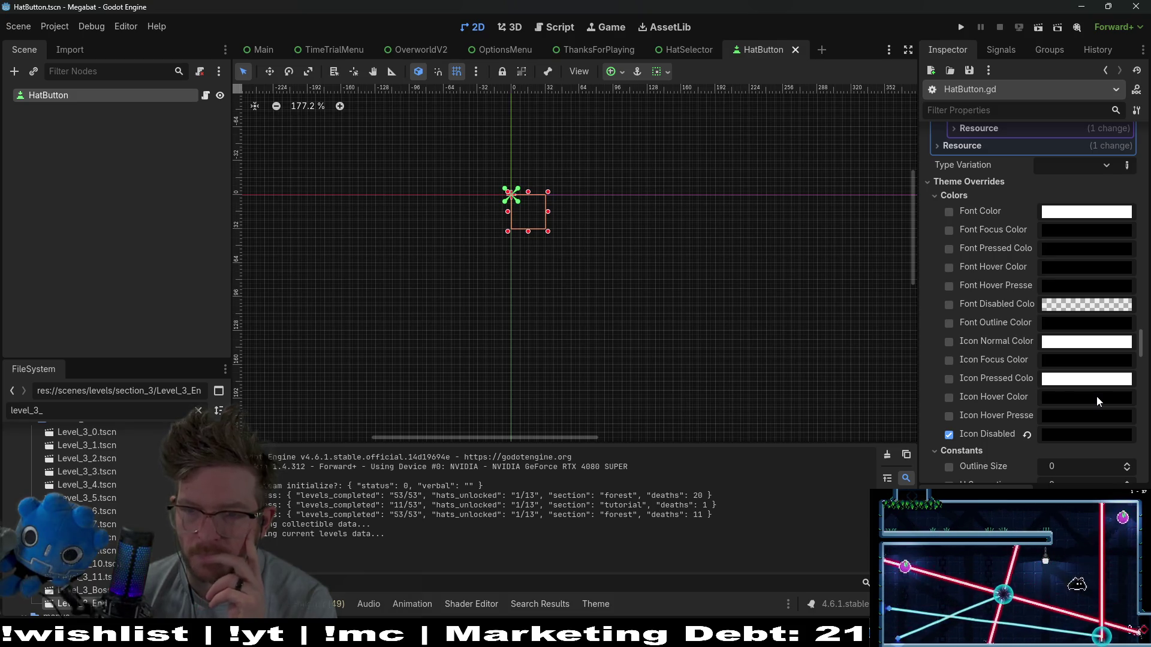
click(1096, 397)
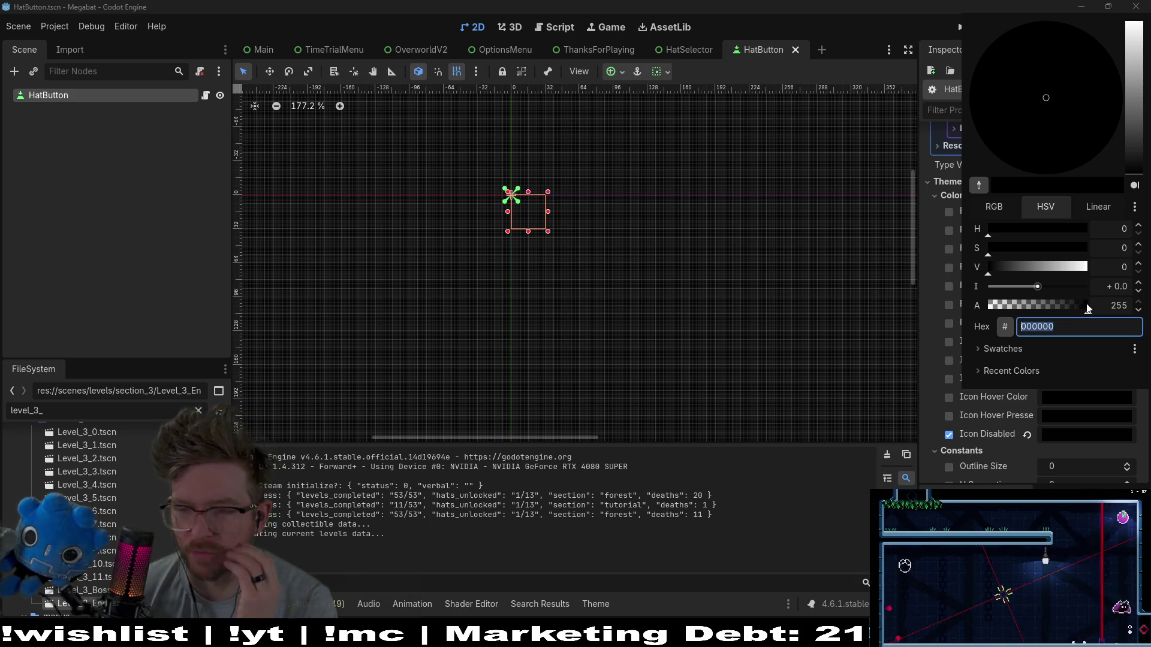
text(ffffff)
key(Return)
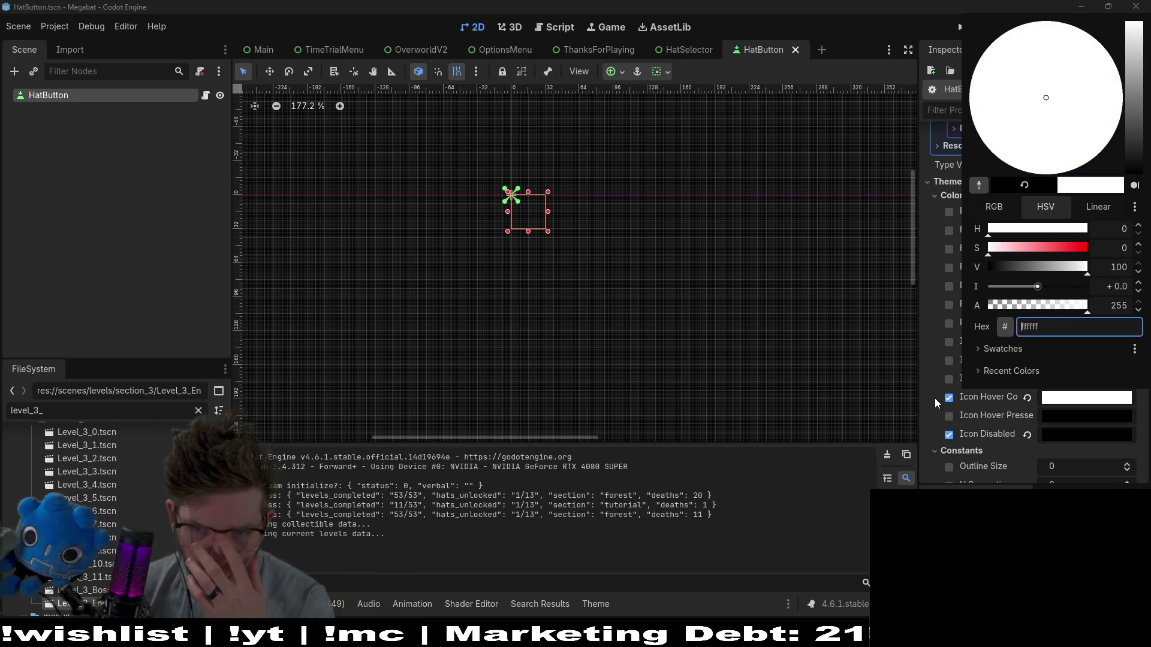
key(Escape)
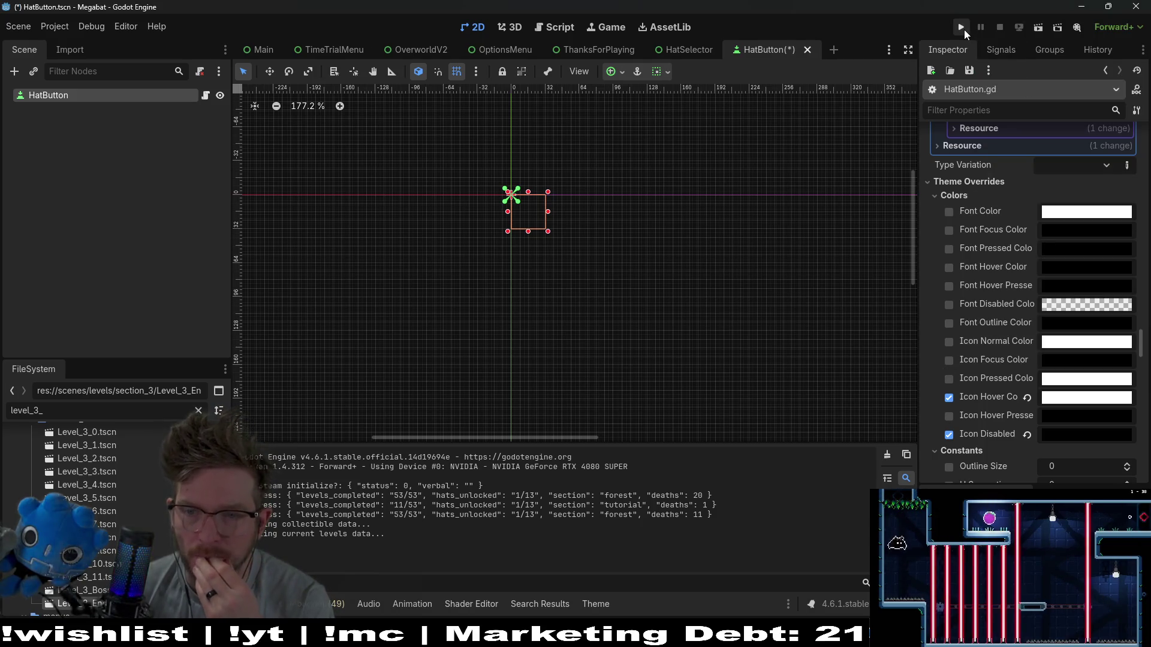
click(962, 28)
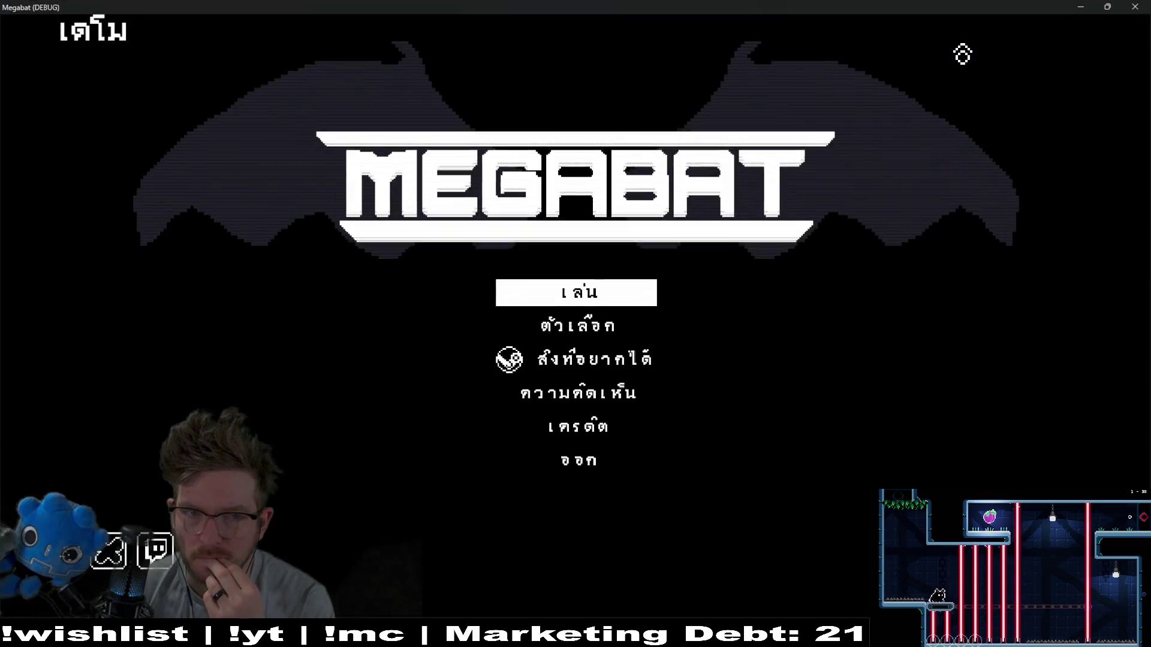
Pick a profile, enter level 09, pause to view the cap's white tile, then close the game.
click(586, 297)
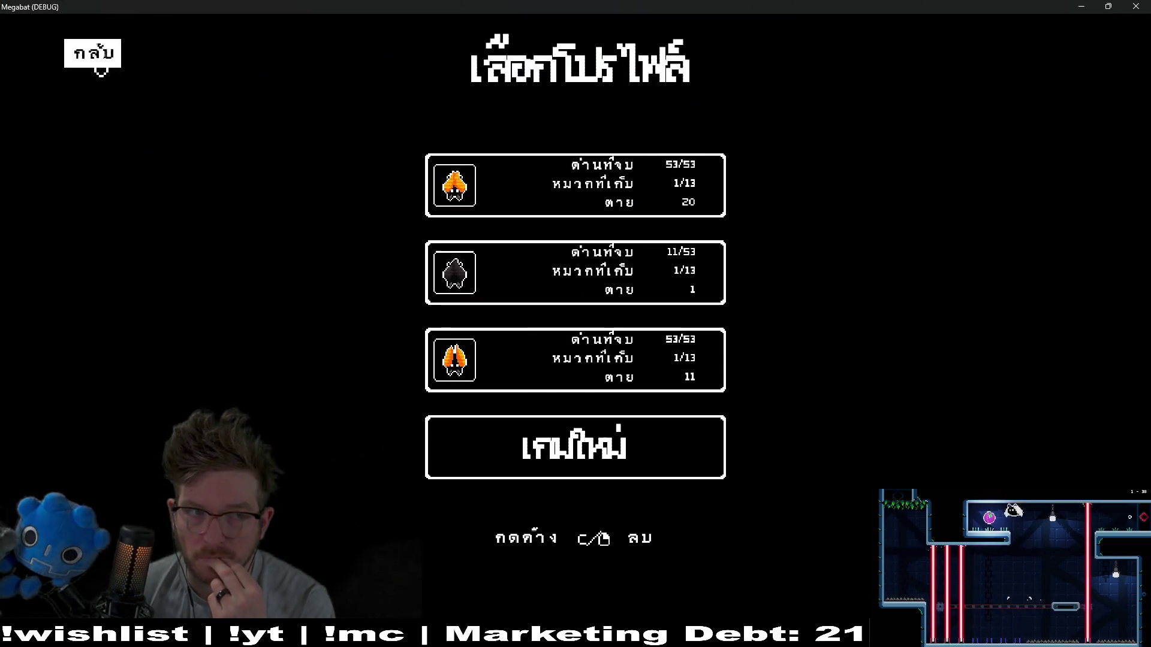
click(96, 55)
click(574, 326)
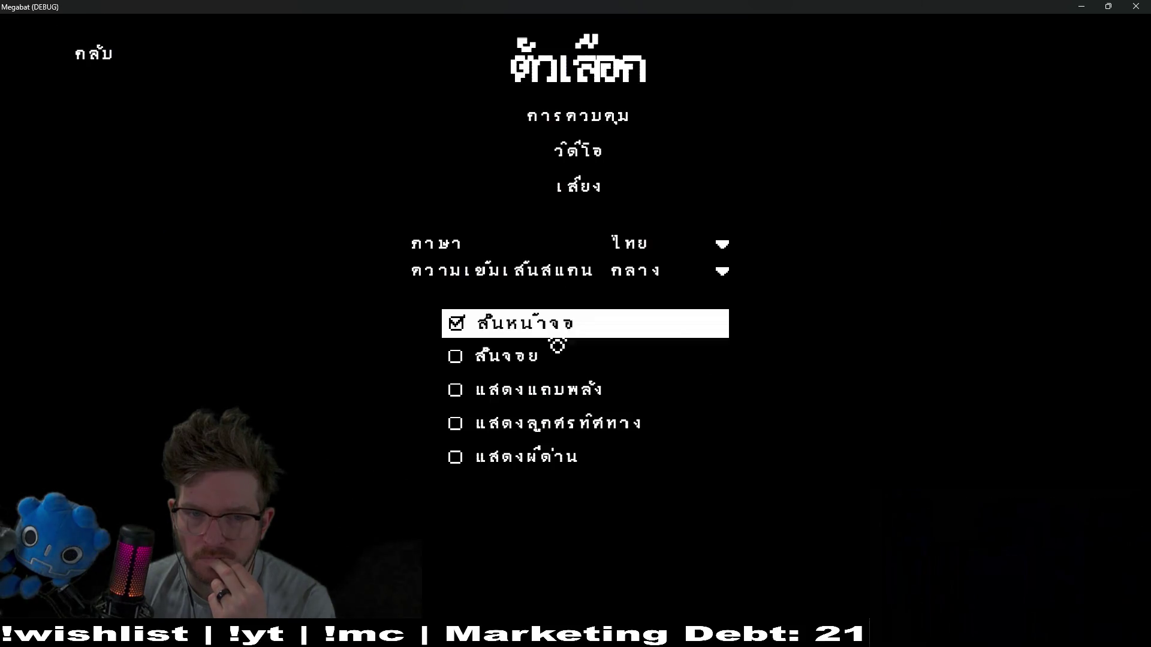
click(99, 57)
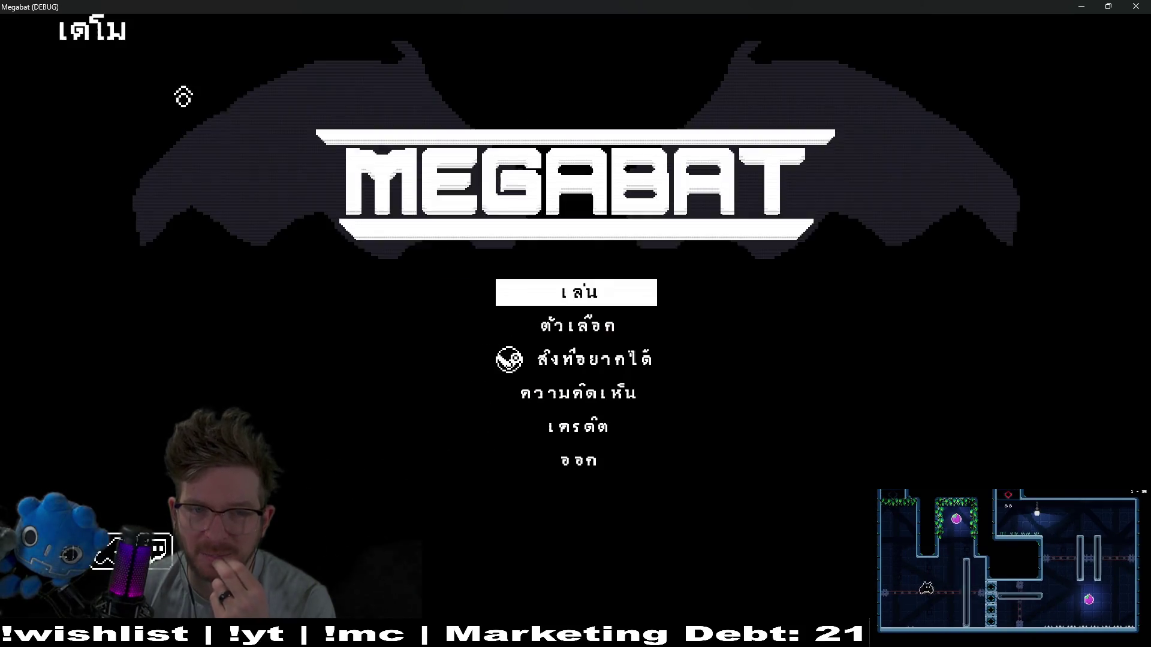
click(580, 300)
click(414, 263)
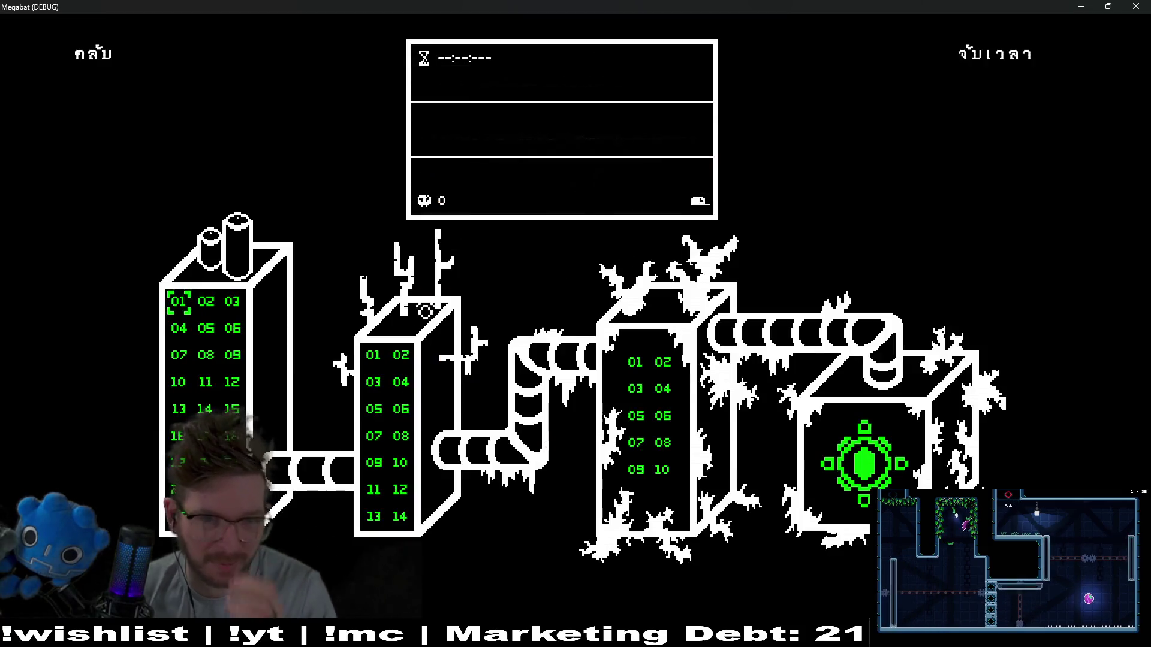
click(232, 355)
key(Escape)
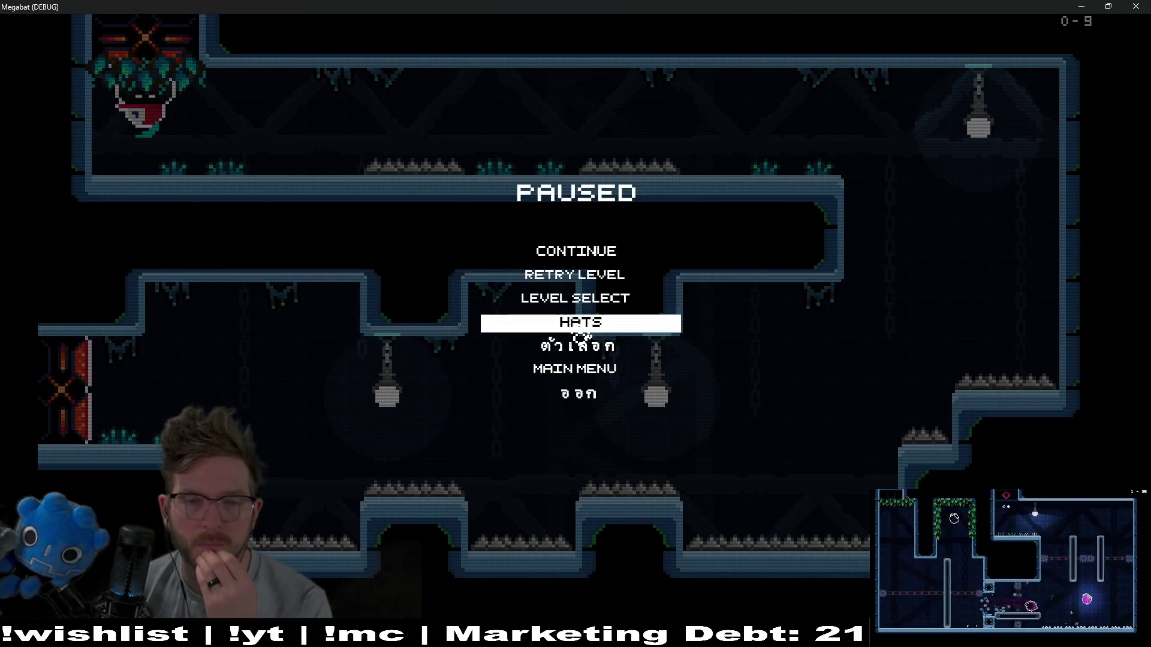
click(519, 319)
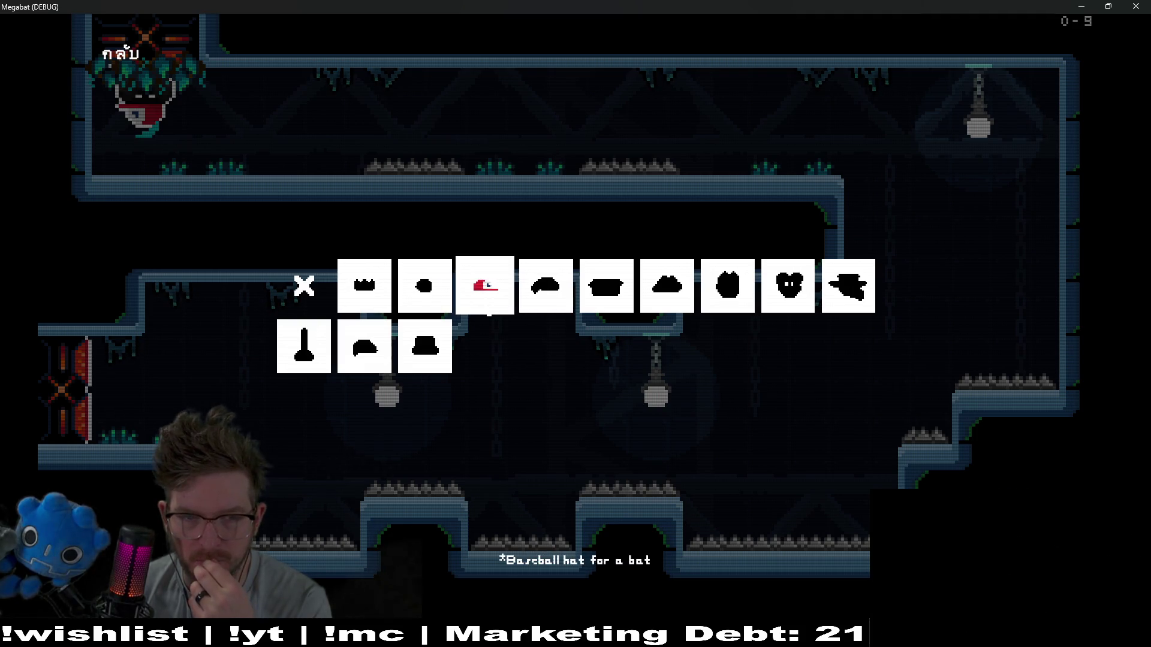
click(1137, 6)
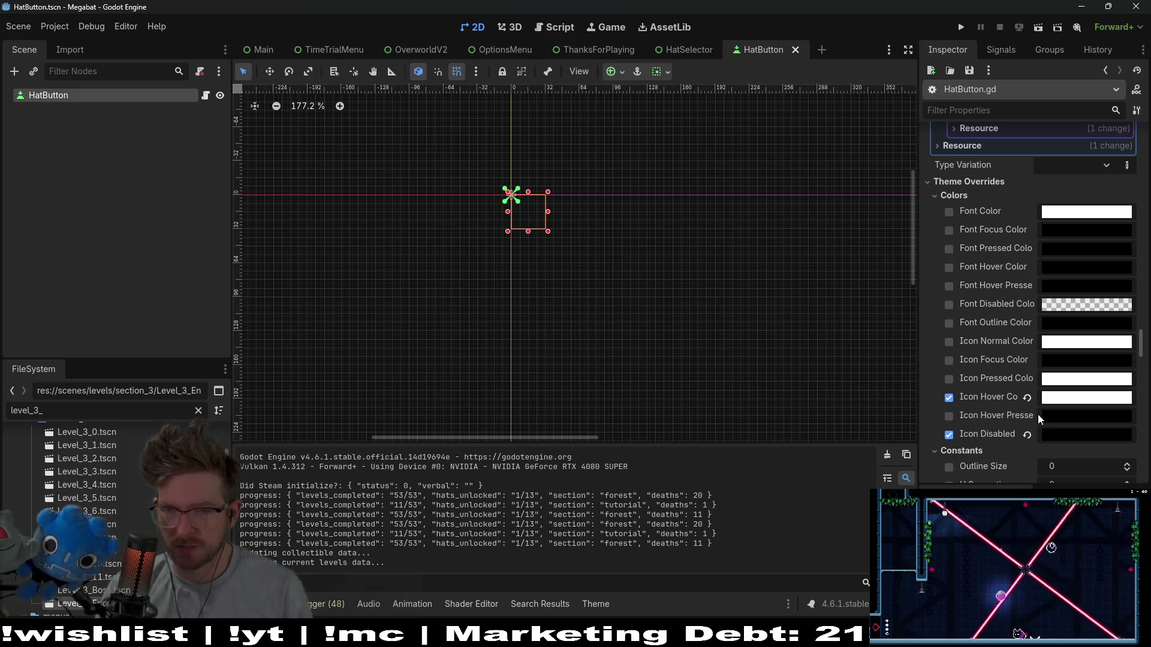
Set the Icon Focus Color override to opaque white.
click(1065, 361)
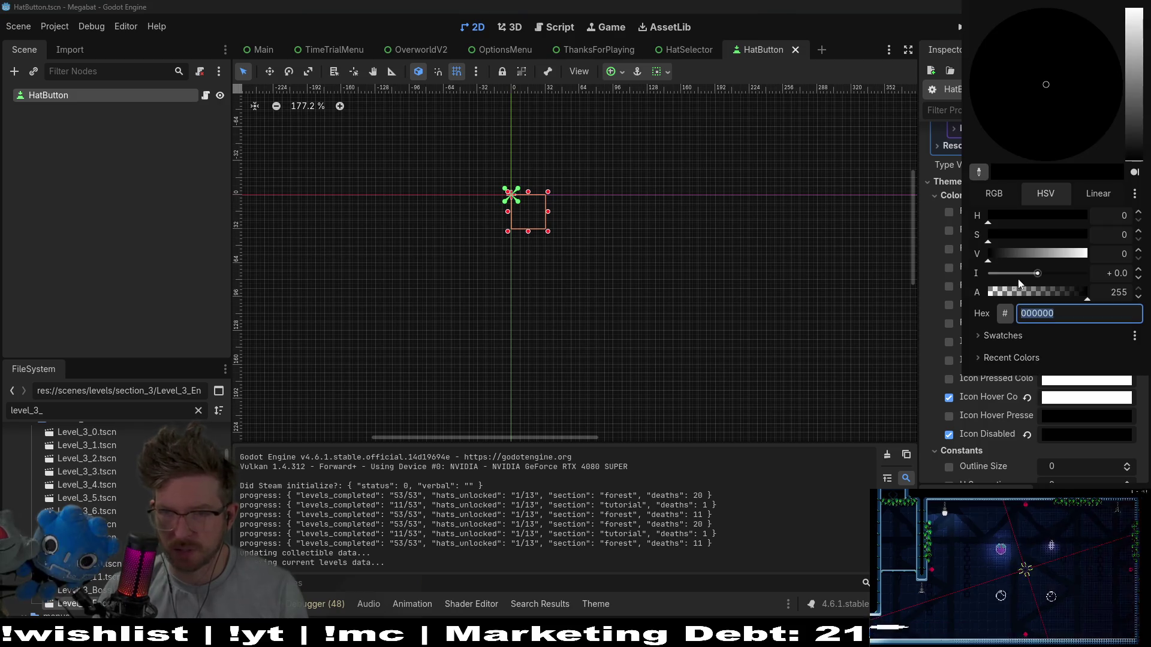
mouse_move(1073, 292)
mouse_down()
mouse_move(969, 288)
mouse_move(1086, 292)
mouse_up()
click(1086, 254)
click(926, 378)
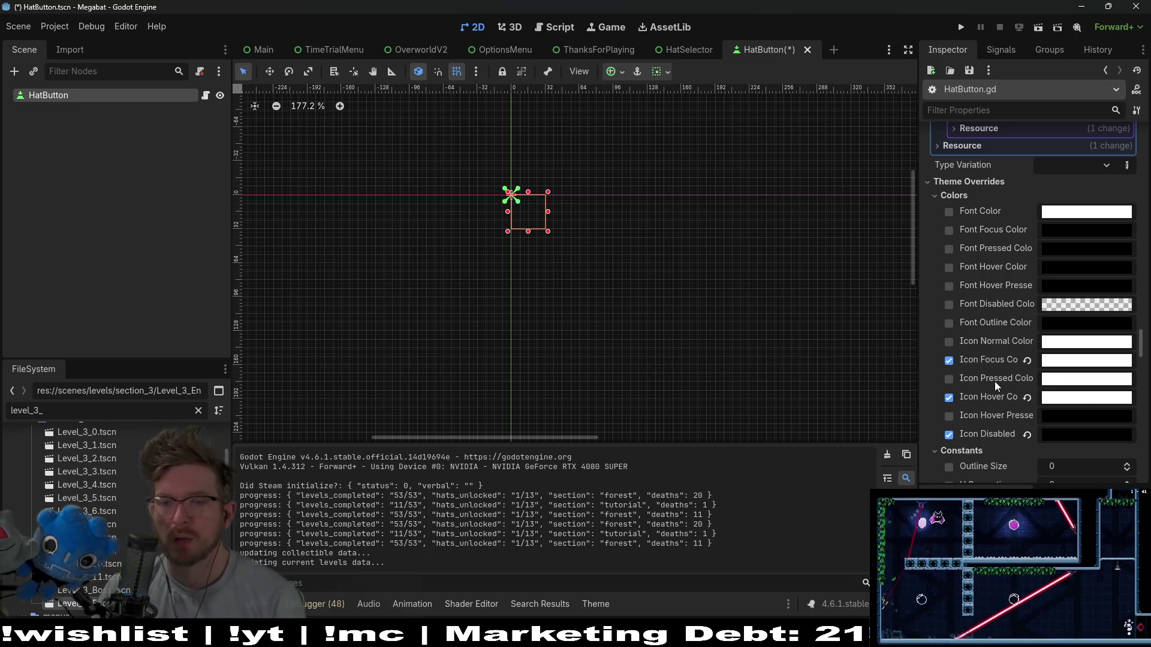
Set the Icon Hover Pressed Color override to white (ffffff).
mouse_move(1052, 383)
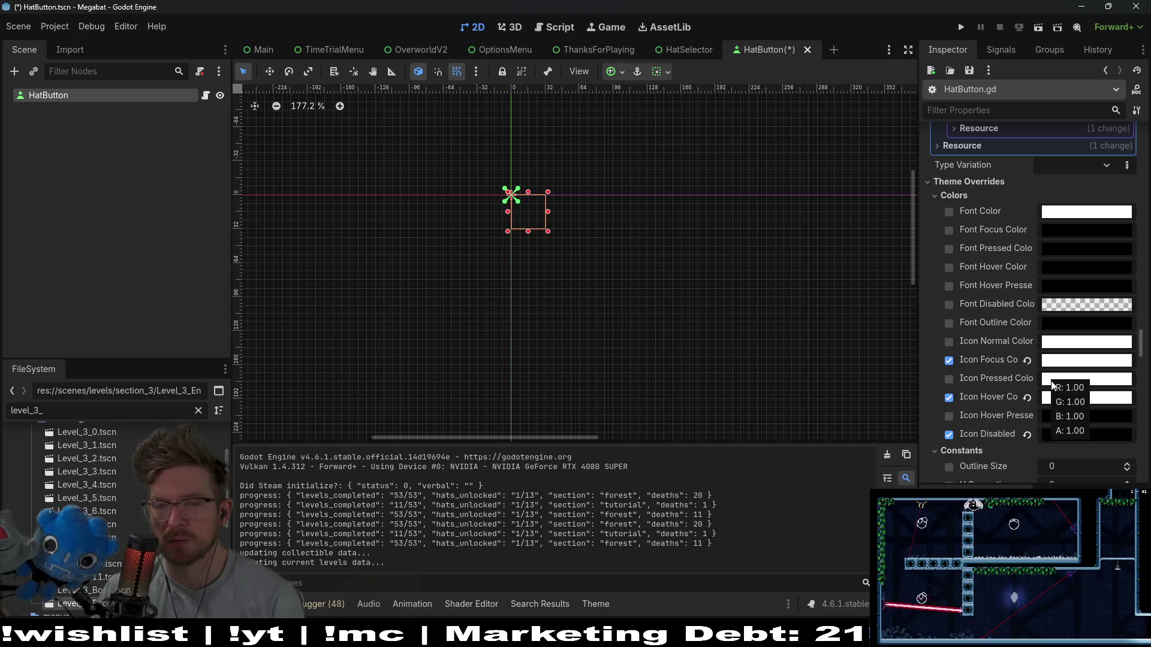
mouse_move(1060, 421)
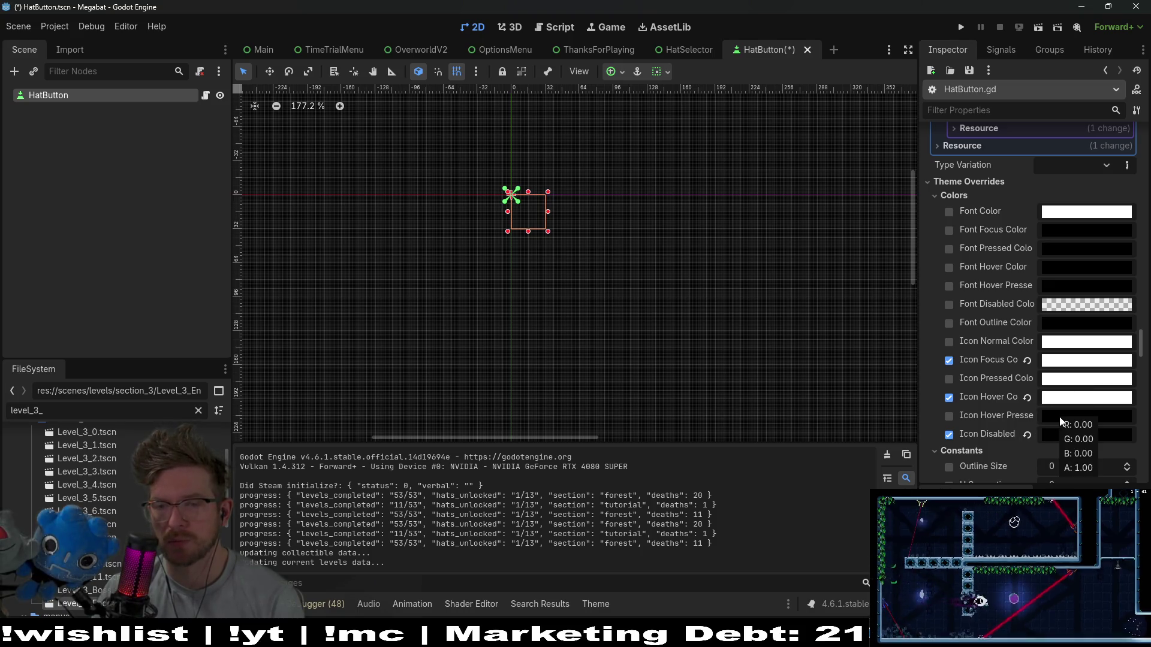
click(1098, 415)
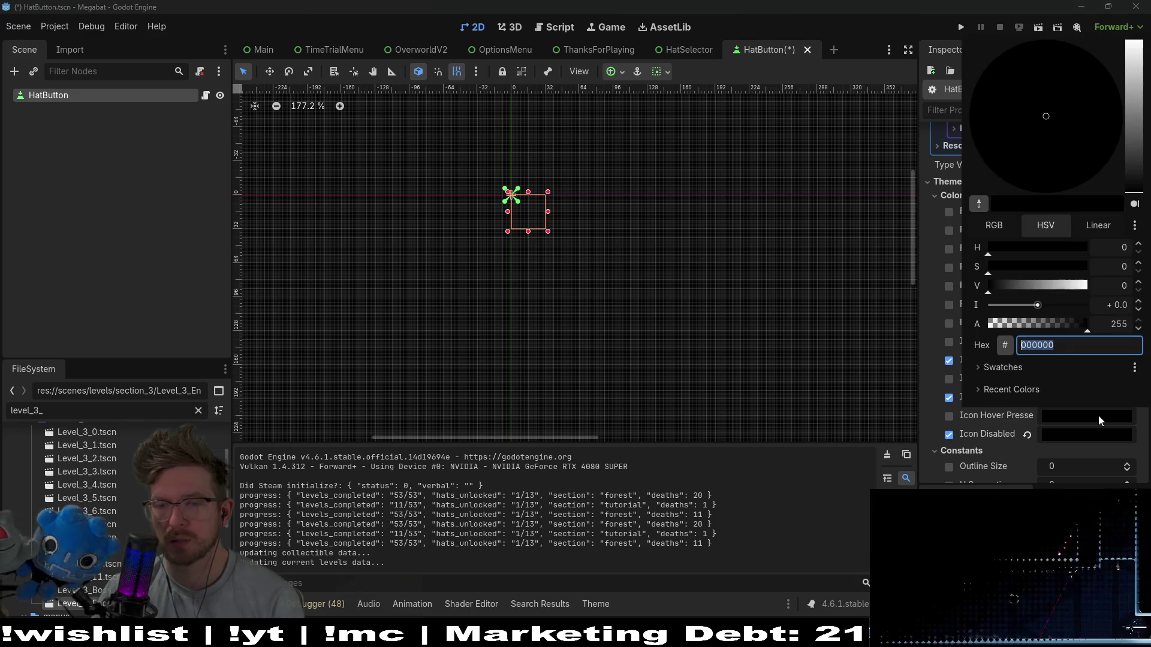
drag(1053, 292, 1094, 289)
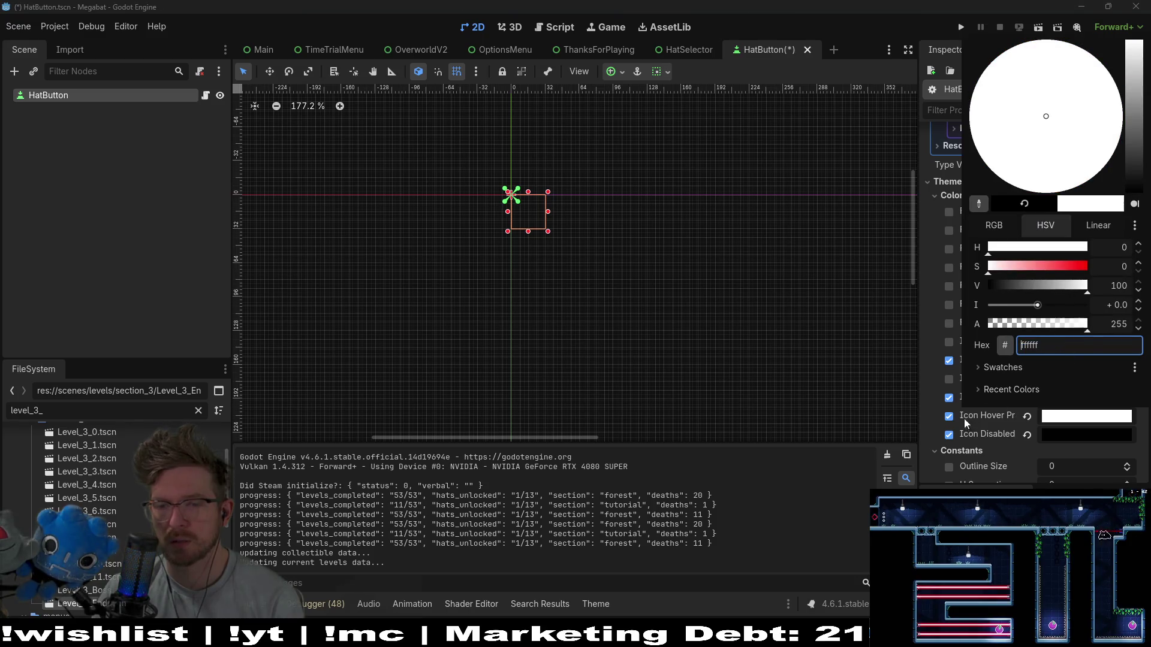
click(941, 427)
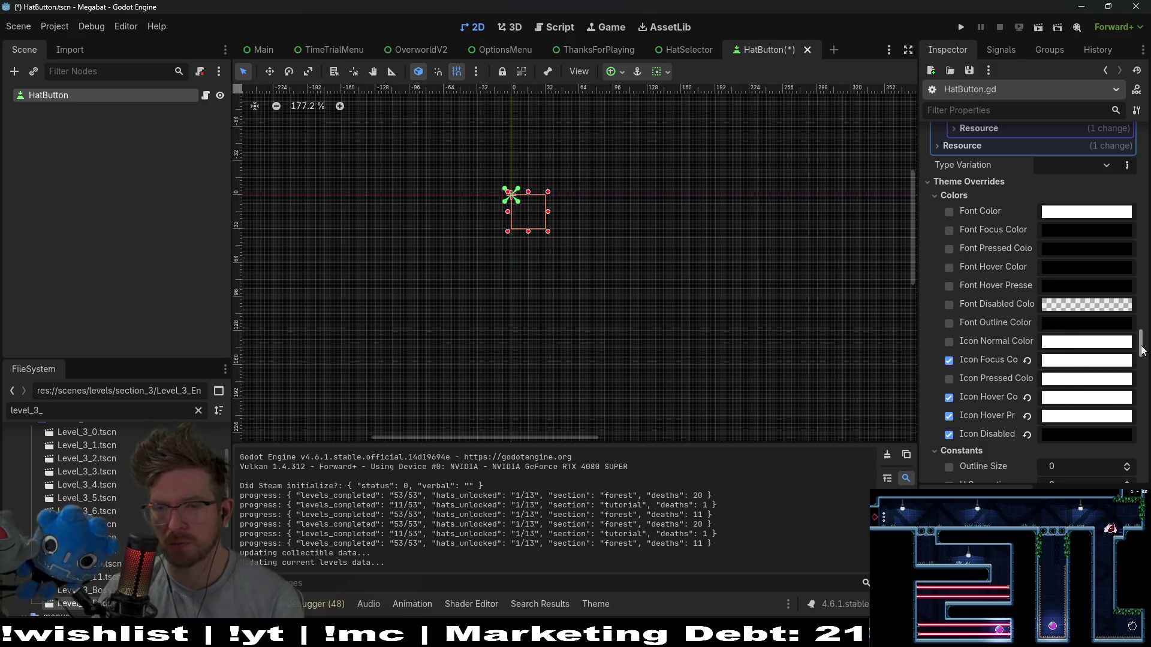
drag(1142, 351, 1144, 359)
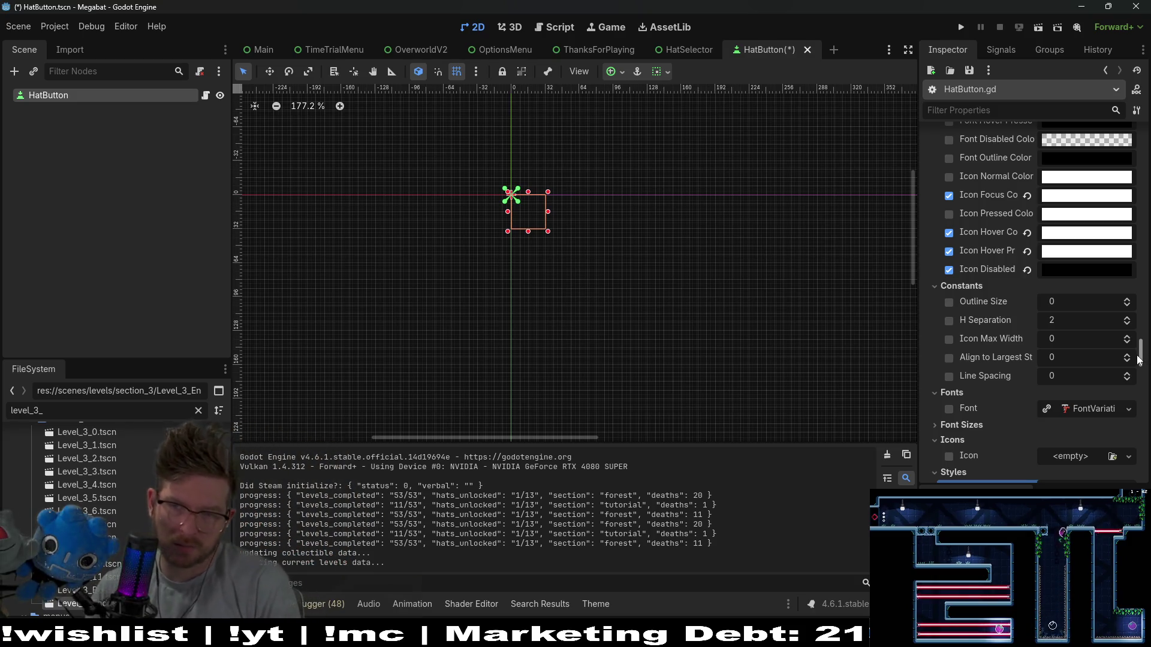
mouse_move(1139, 359)
mouse_down()
mouse_move(1142, 398)
mouse_move(1131, 398)
mouse_up()
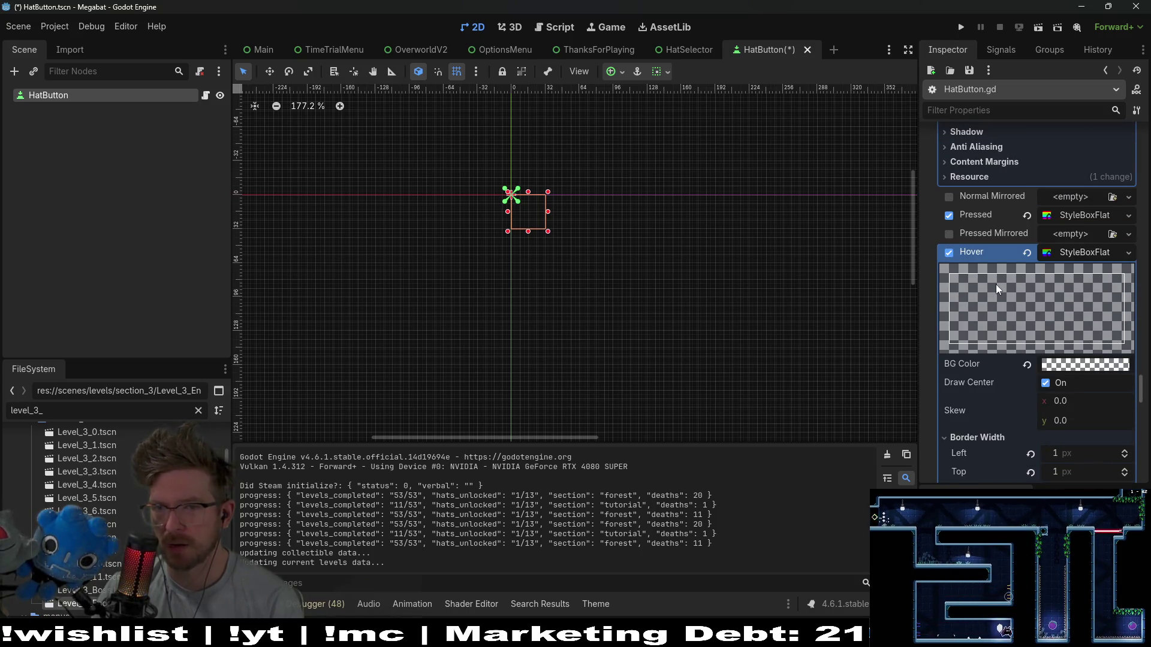
scroll(995, 284, down, 4)
scroll(997, 289, down, 1)
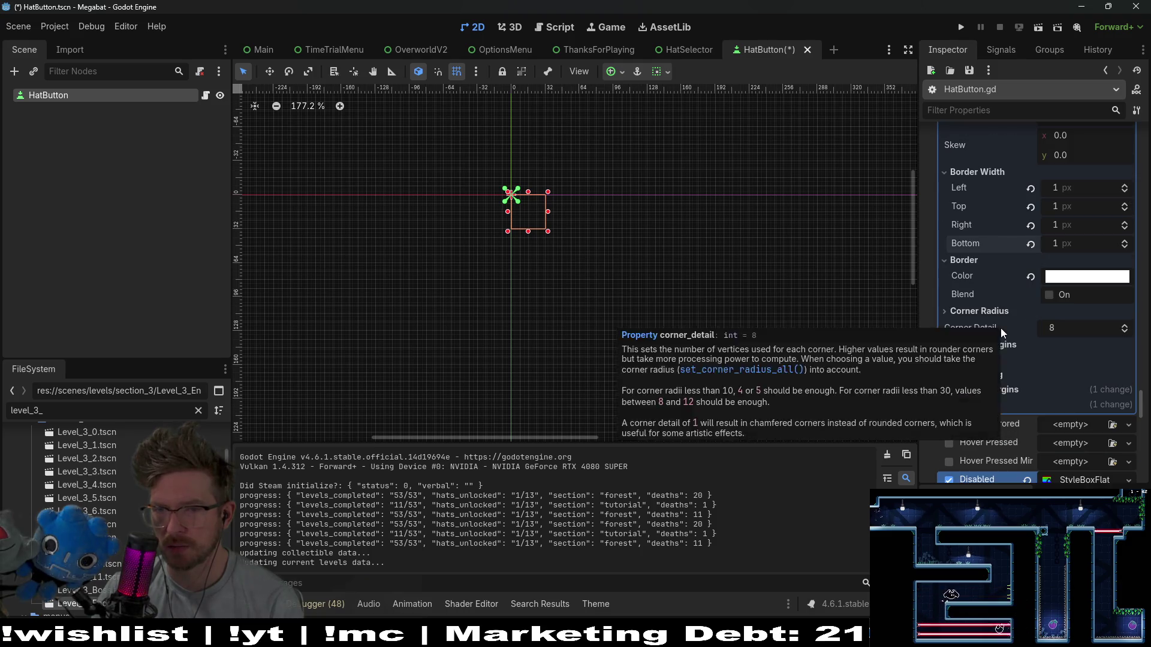
scroll(1001, 328, up, 4)
scroll(1001, 328, down, 4)
scroll(1001, 329, down, 4)
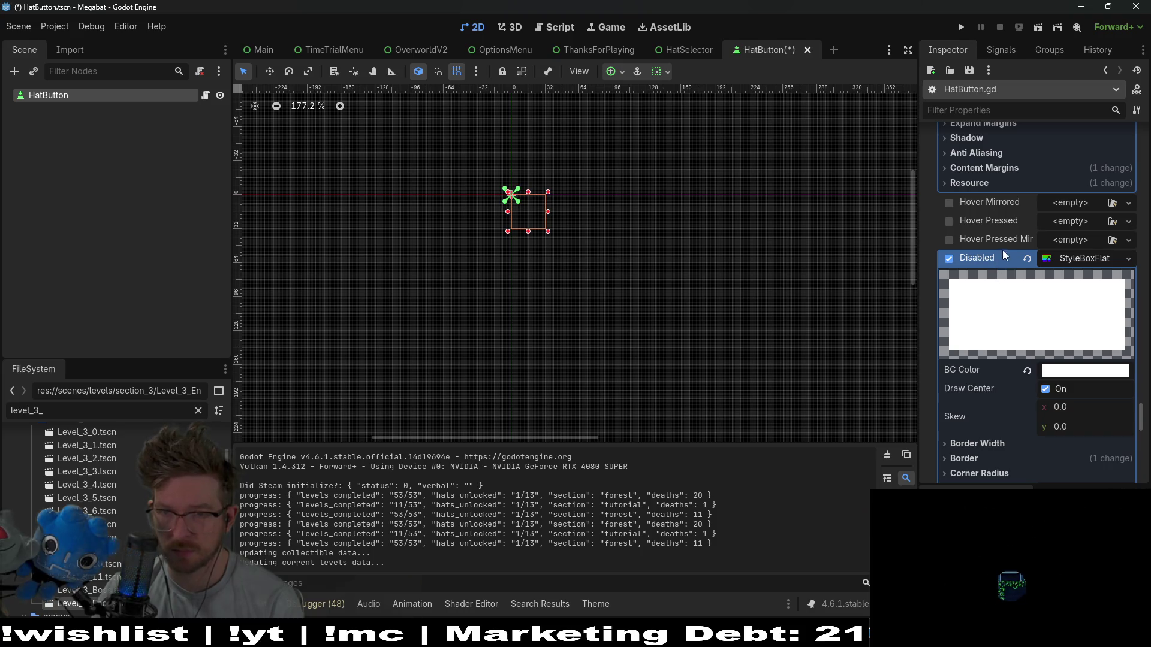
scroll(1018, 316, down, 4)
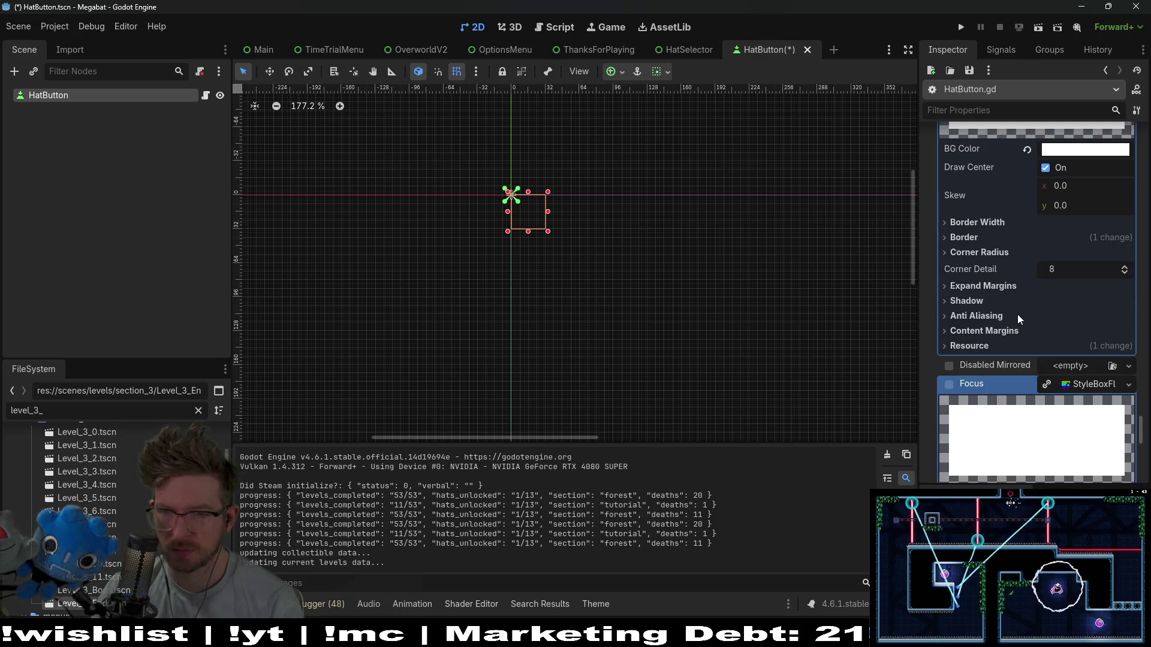
scroll(1018, 318, down, 2)
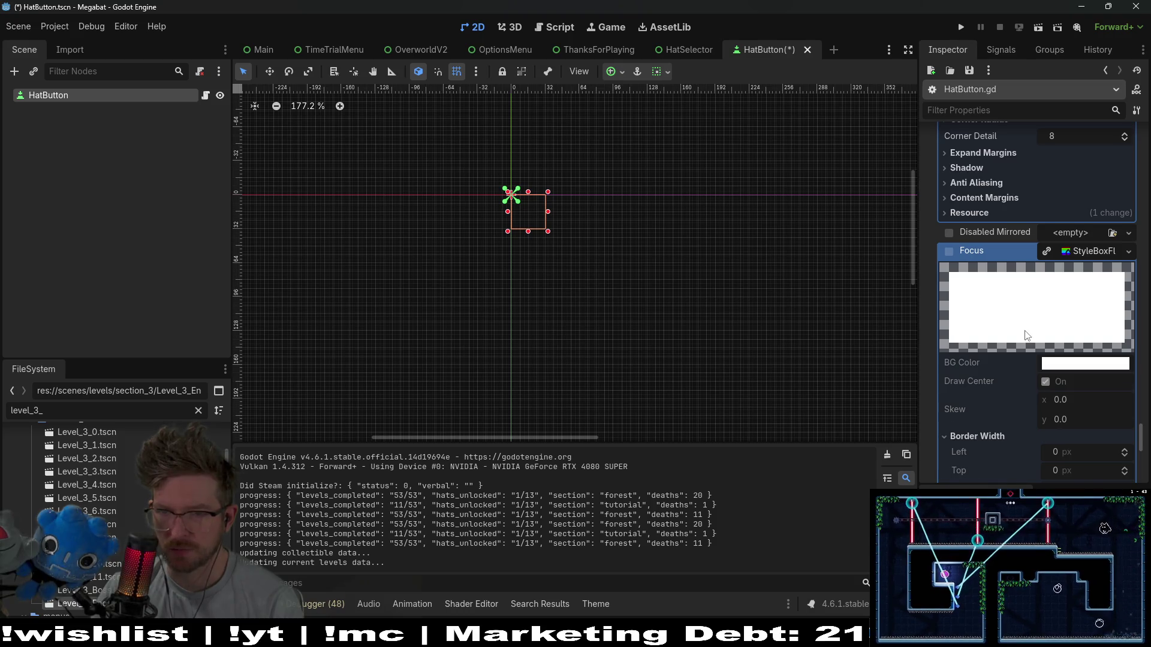
scroll(1025, 335, up, 2)
scroll(1023, 330, down, 4)
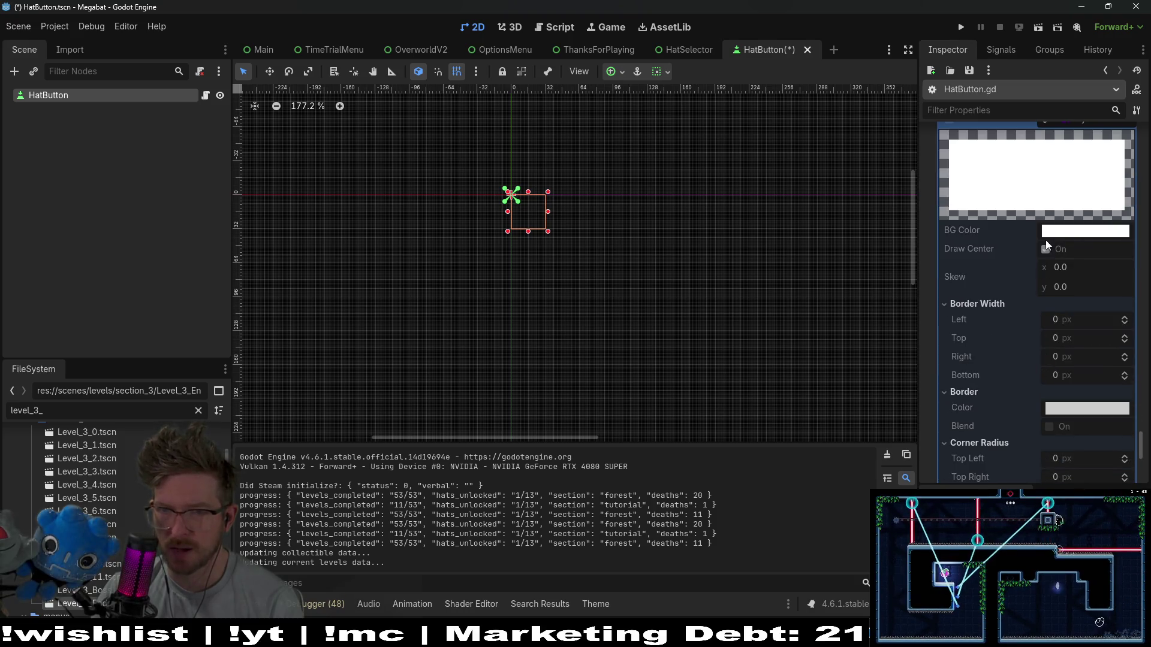
scroll(1056, 266, up, 2)
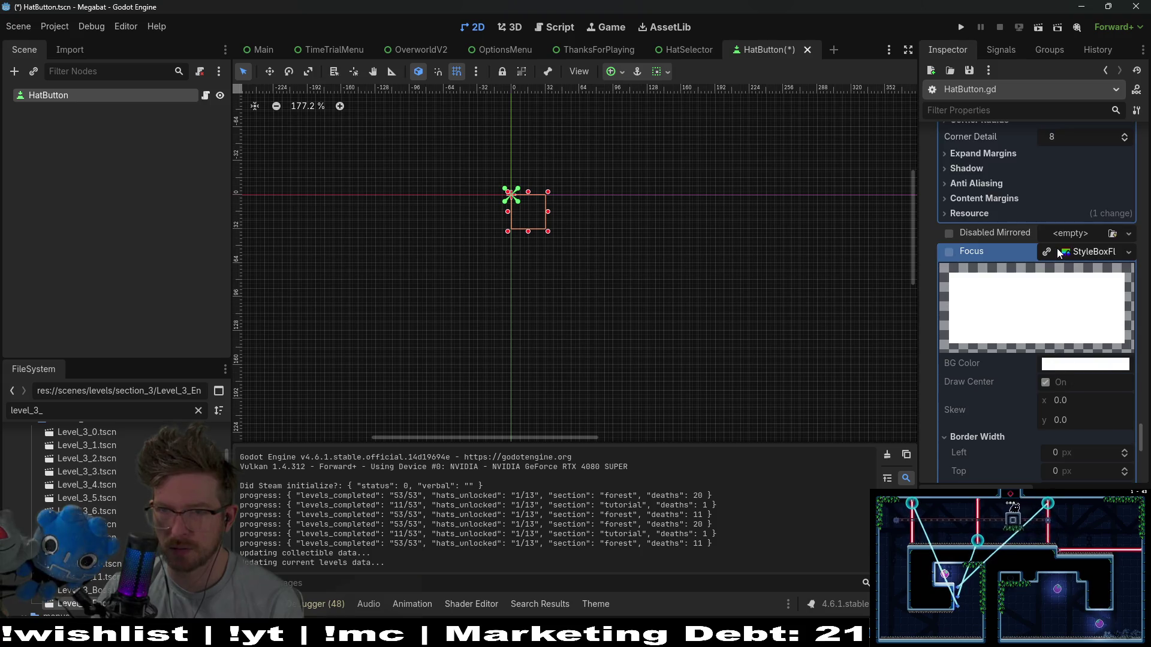
Enable a Focus style override and set its BG Color alpha to 0.
click(1050, 252)
click(1071, 367)
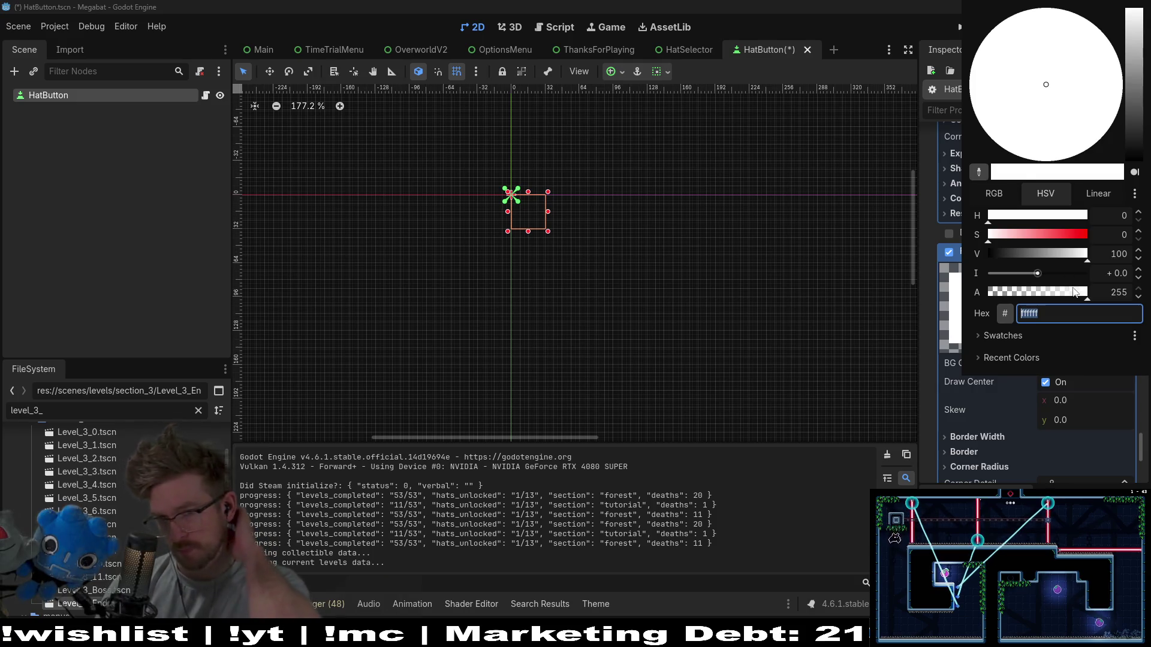
drag(1069, 291, 923, 295)
click(940, 400)
scroll(1019, 415, down, 3)
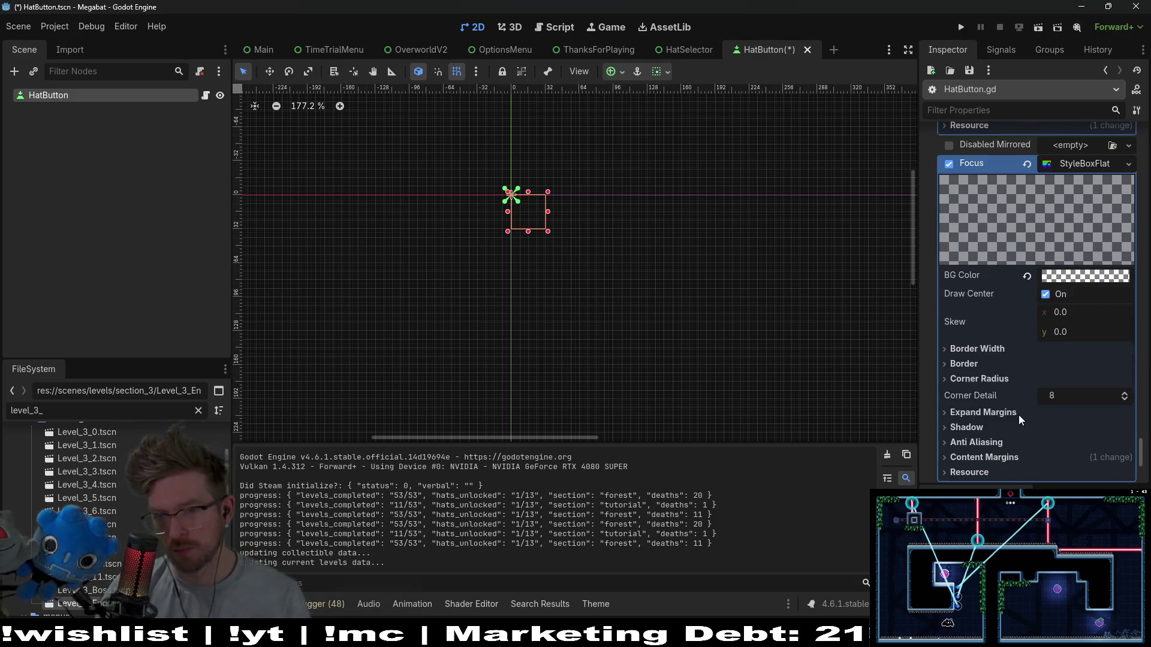
Set the Focus style's border widths to 1 px.
click(984, 354)
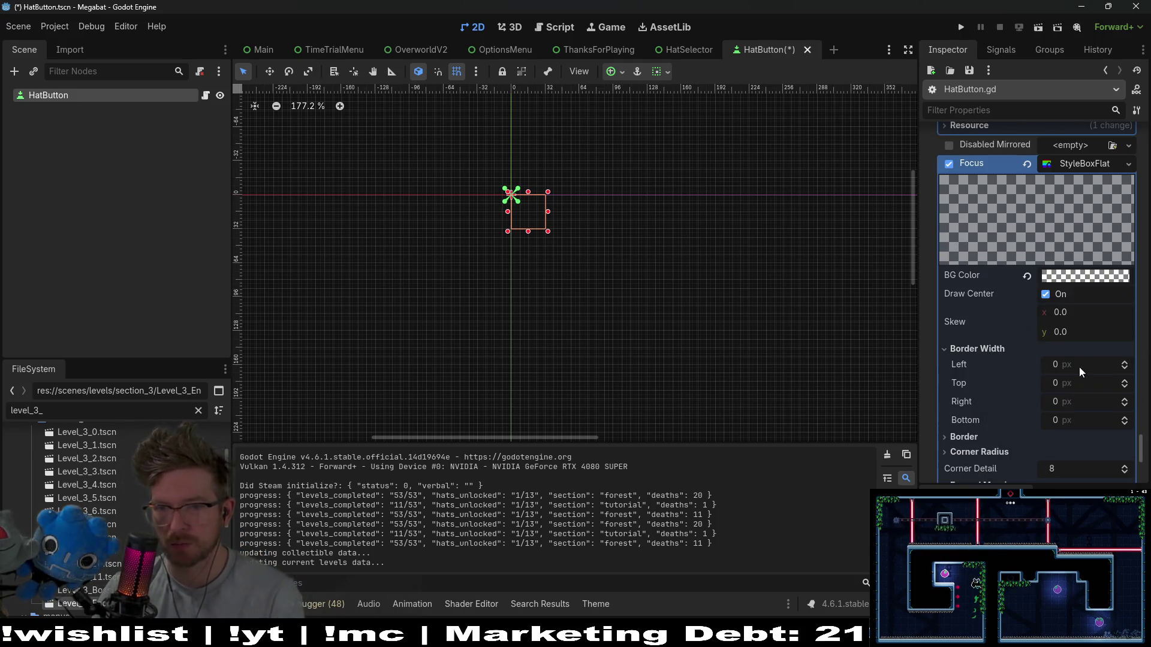
click(1127, 382)
click(1124, 400)
click(1124, 418)
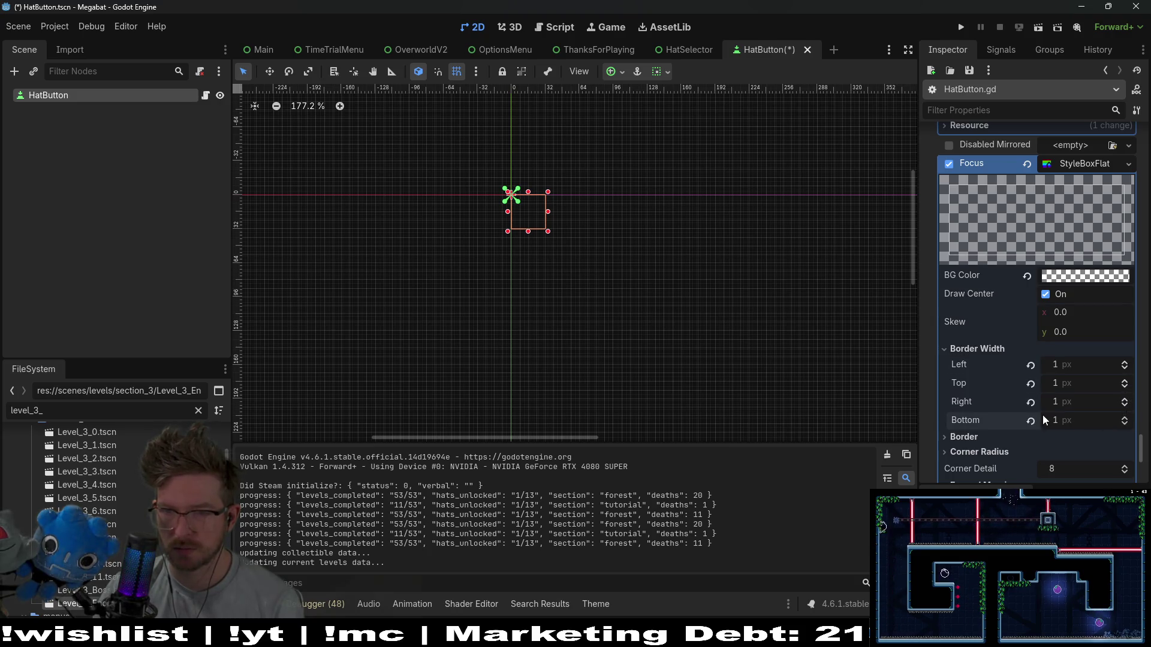
scroll(1042, 415, down, 1)
Set the Focus border colour to ffffff and save the scene.
click(985, 394)
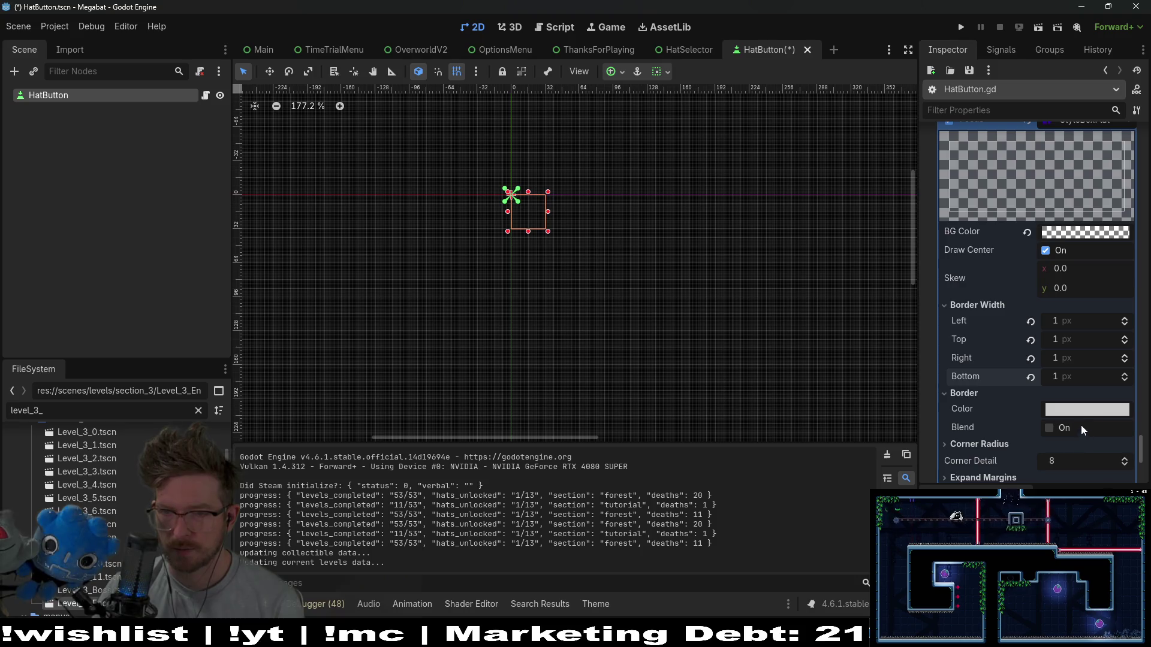
click(1082, 410)
click(1050, 336)
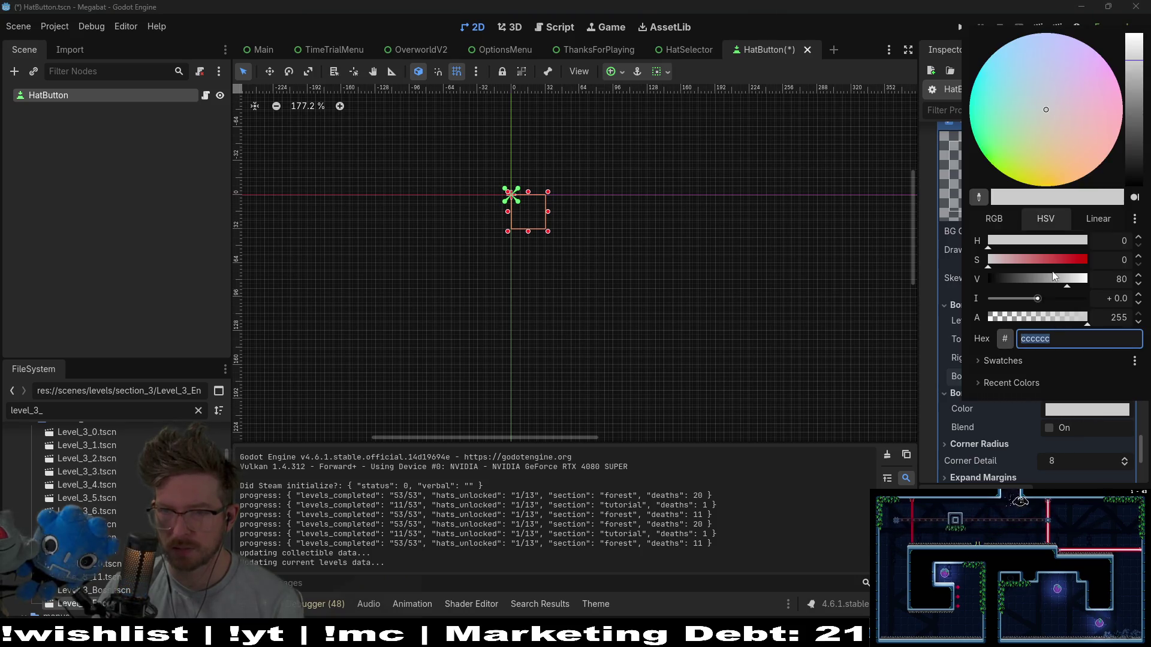
text(ffffff)
key(Return)
click(944, 336)
key(ctrl+s)
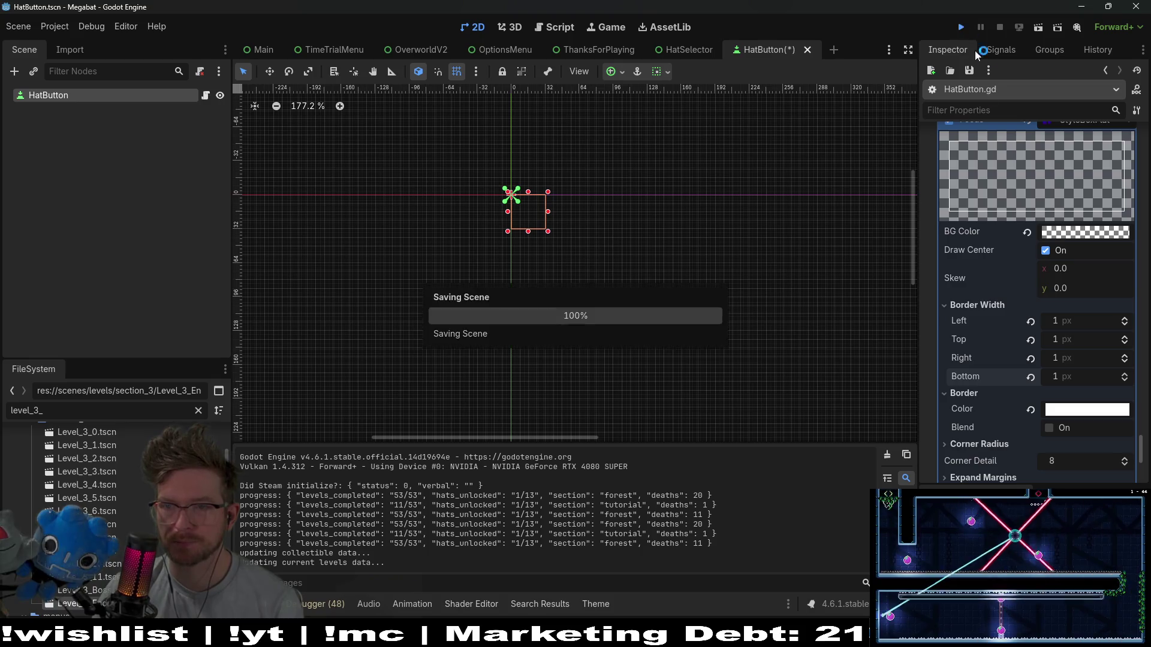
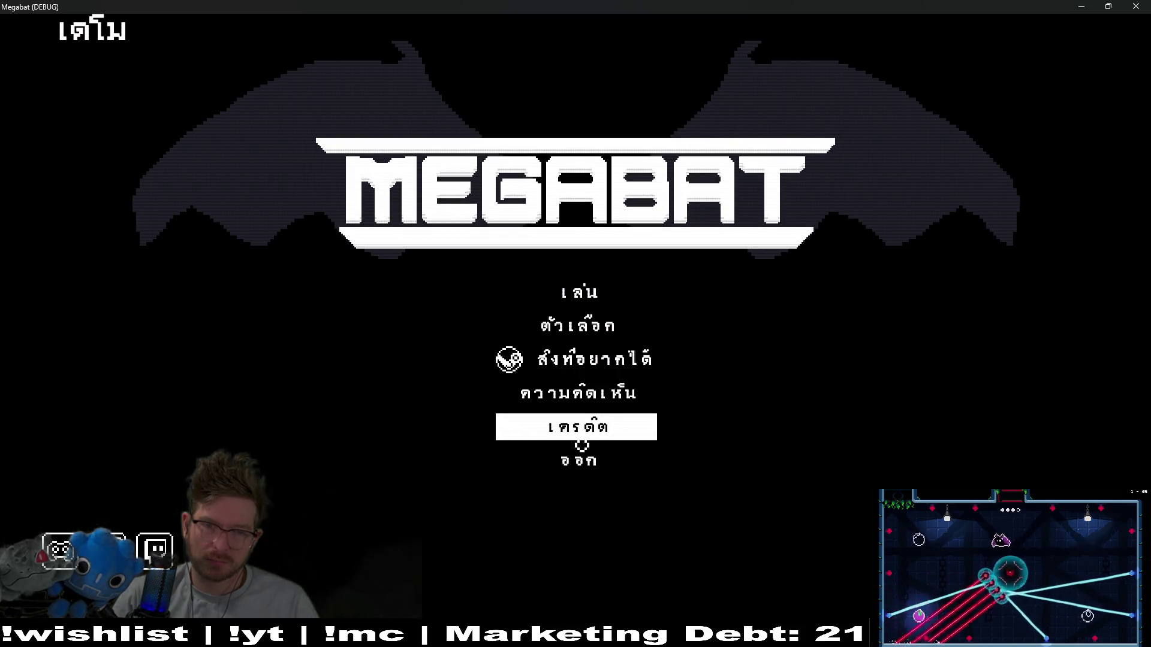
Start level 01 from the first save profile and pause the game.
click(539, 292)
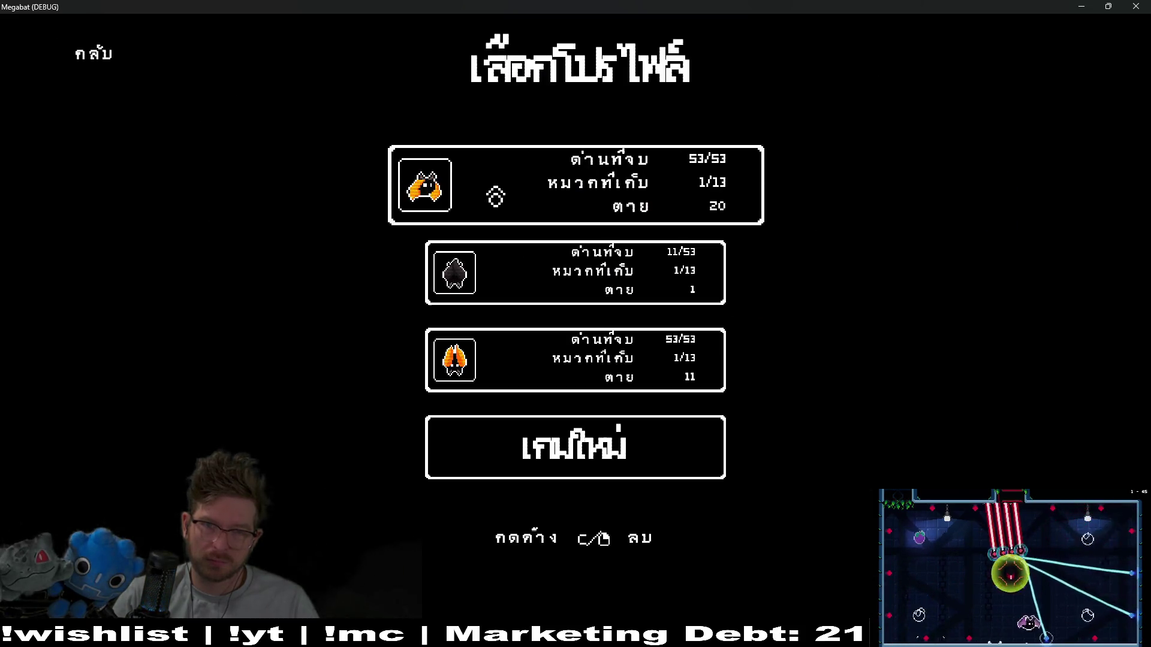
click(495, 196)
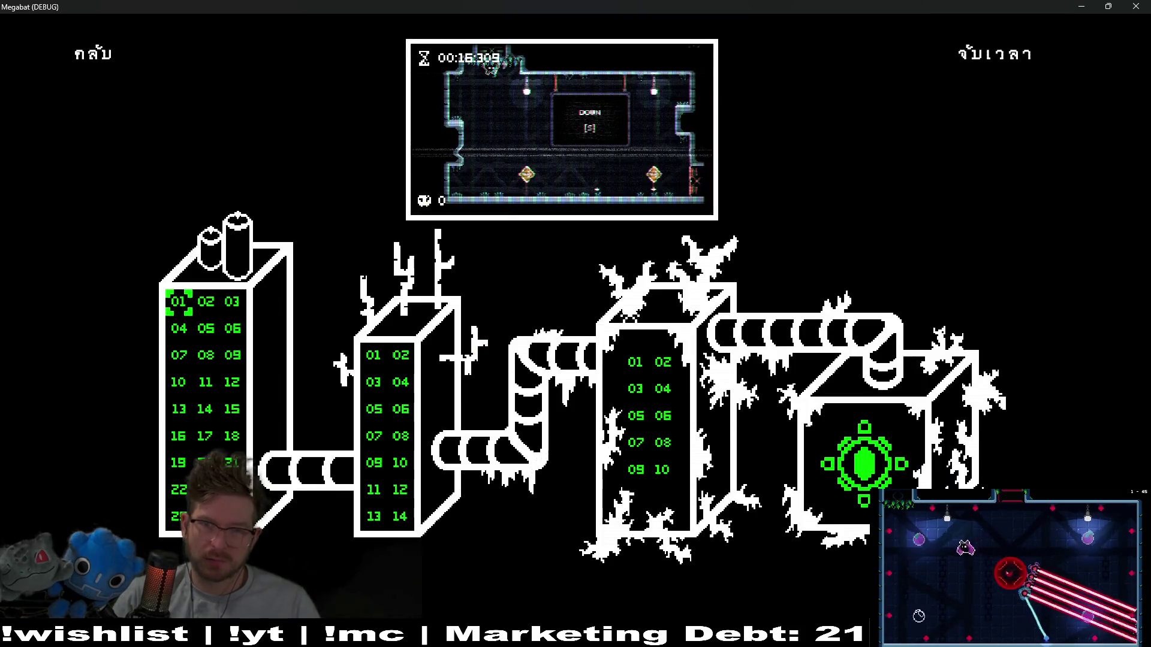
click(480, 222)
key(Escape)
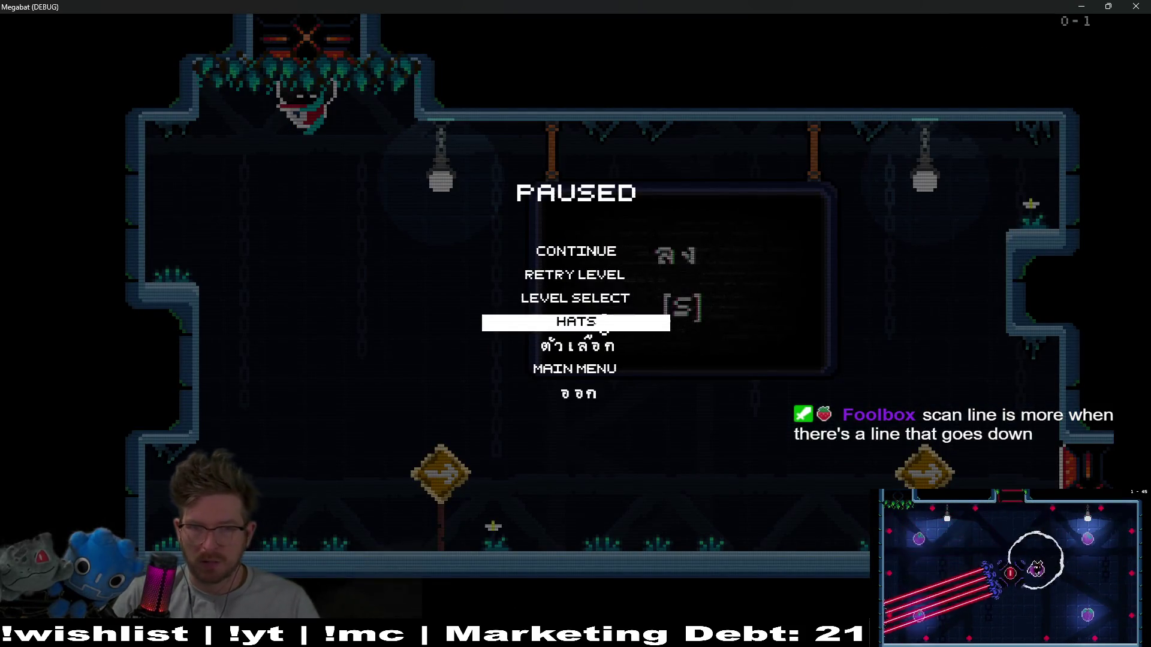
Try on the baseball cap, then the elf hat, in the hat selector, and close the game.
click(600, 332)
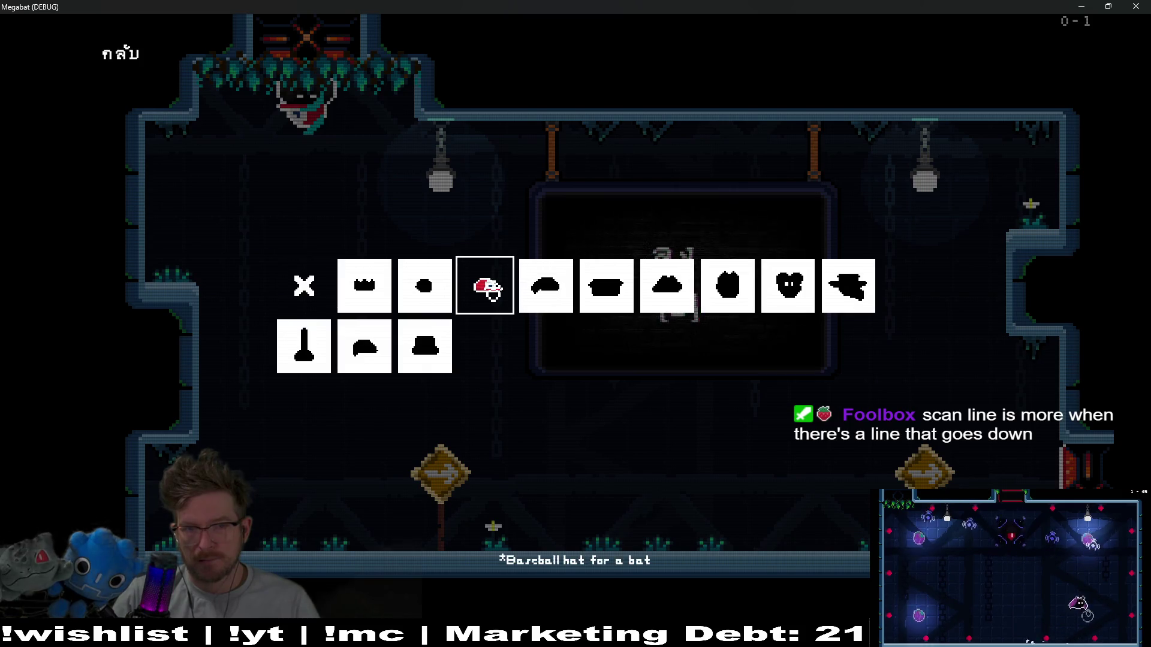
click(492, 293)
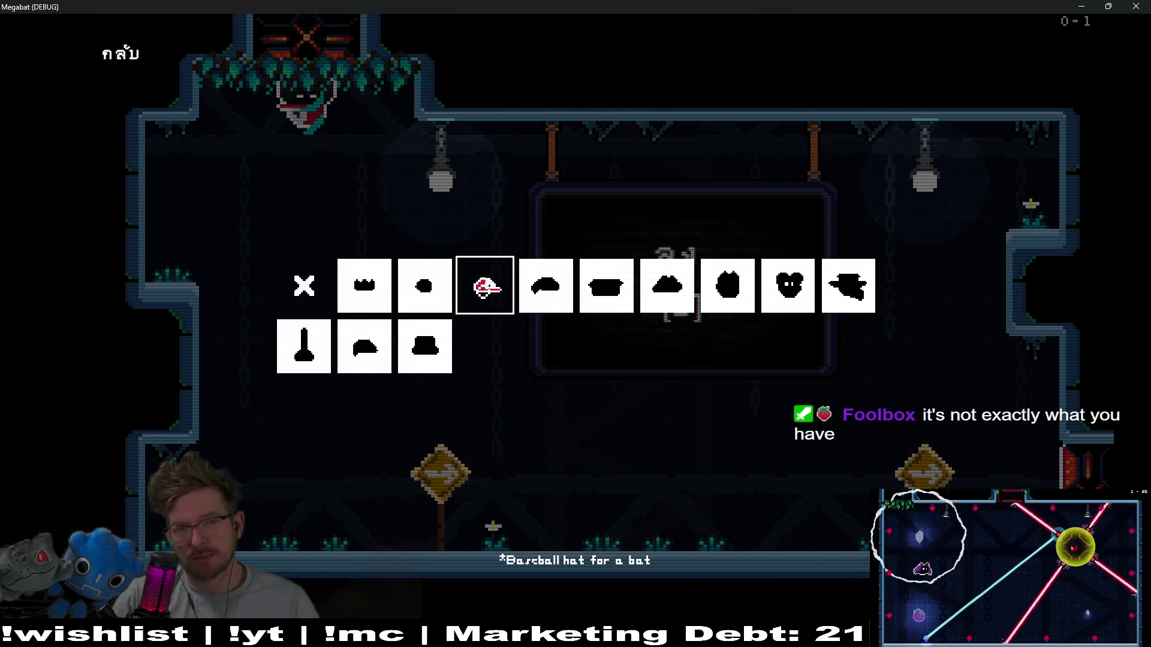
click(484, 288)
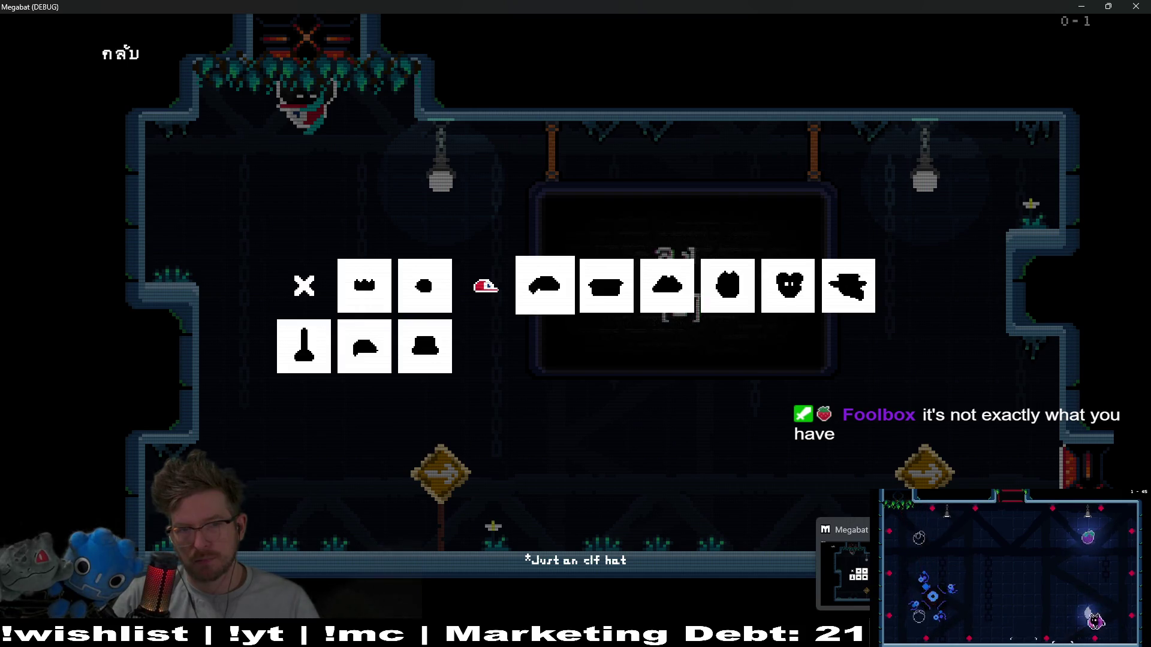
key(F8)
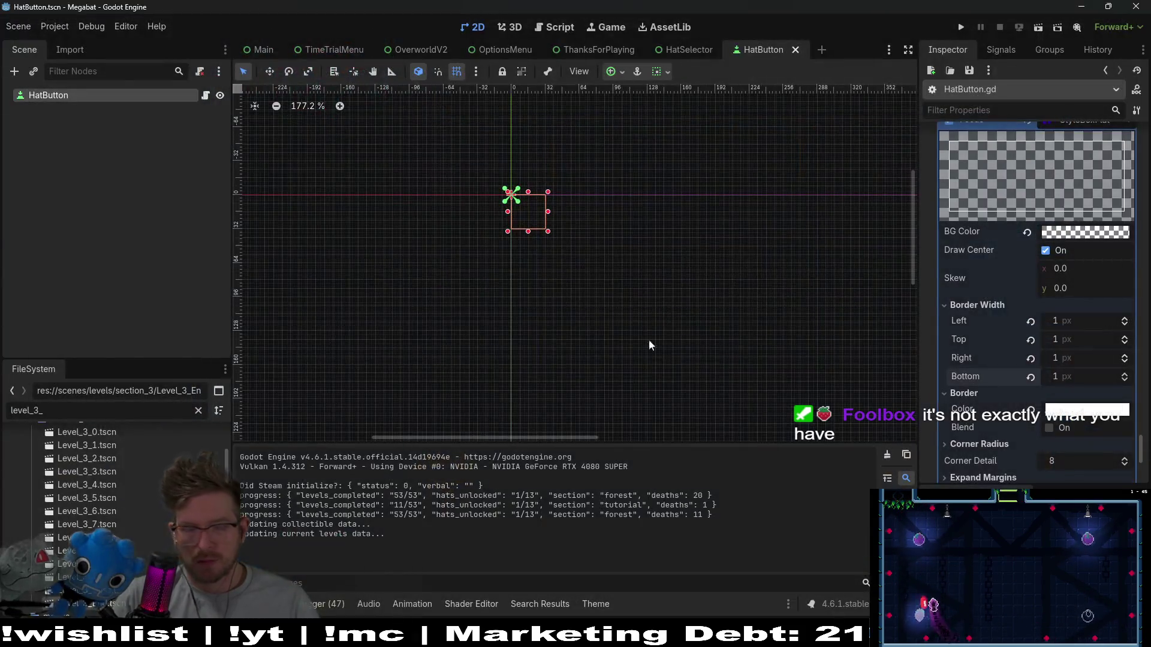
Set the focus style's left, top and right border widths to 2 px.
scroll(998, 383, up, 3)
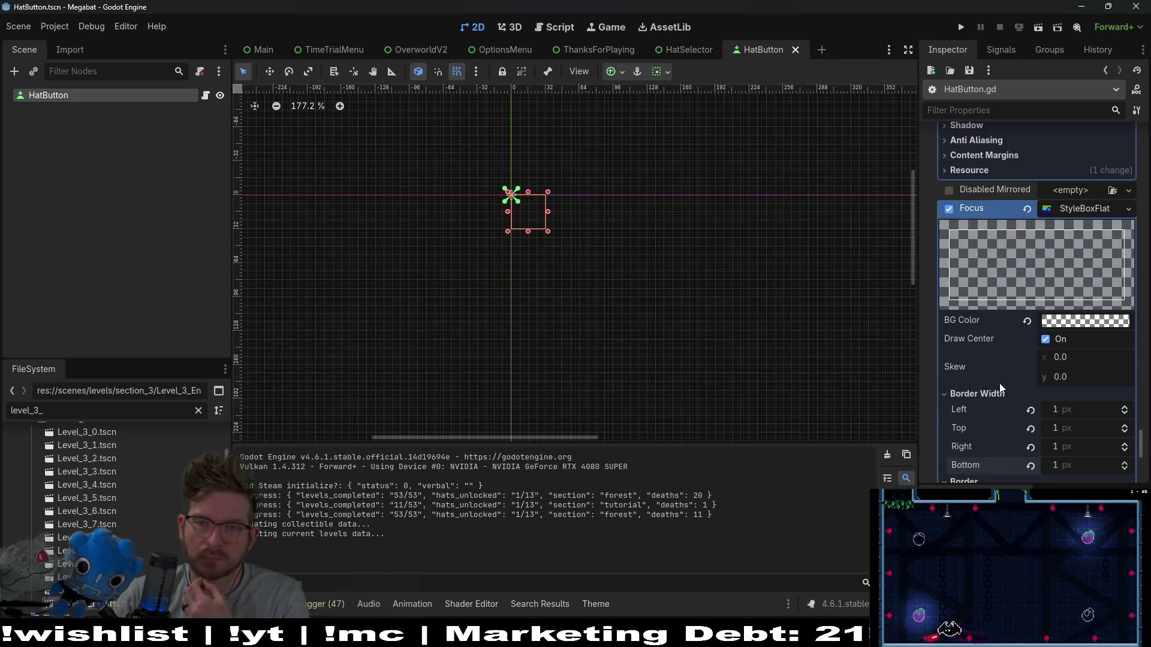
scroll(999, 383, up, 10)
scroll(998, 382, down, 10)
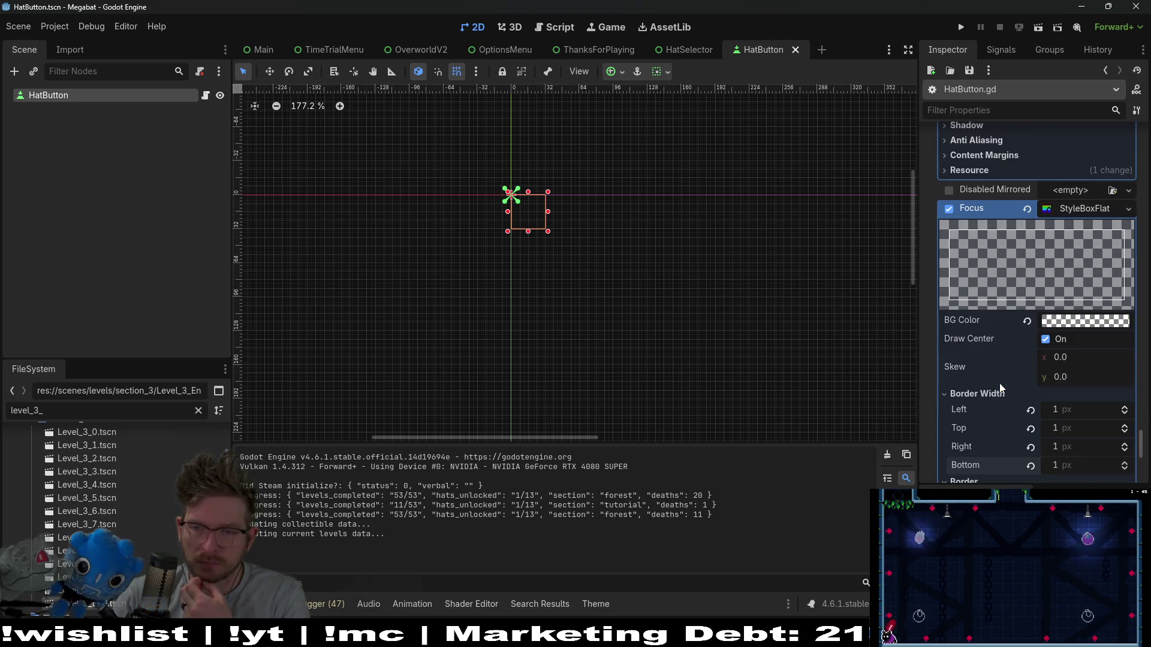
click(1129, 408)
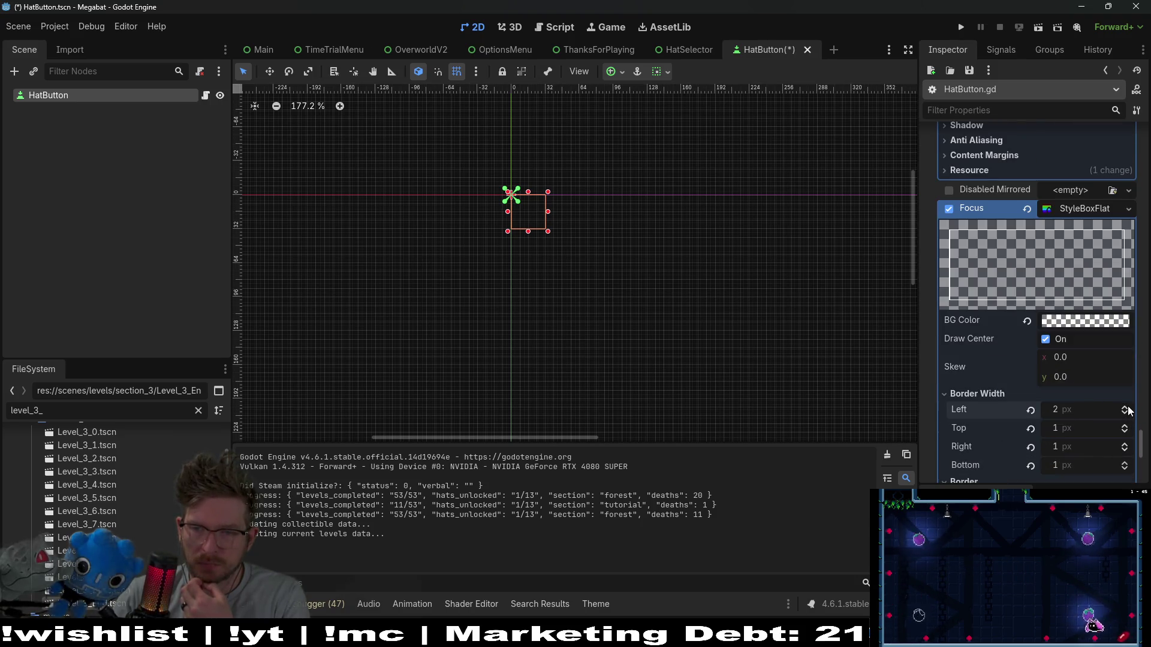
click(1126, 428)
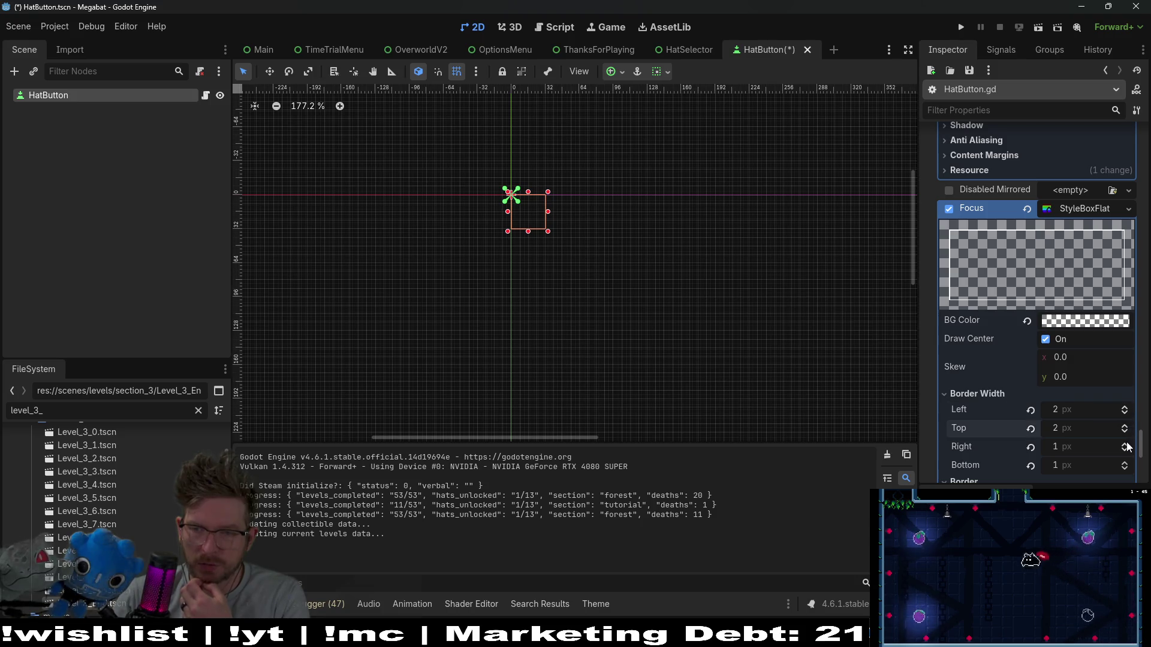
click(1126, 444)
Set the hover style's bottom, right and top border widths to 2 px.
scroll(1071, 414, up, 10)
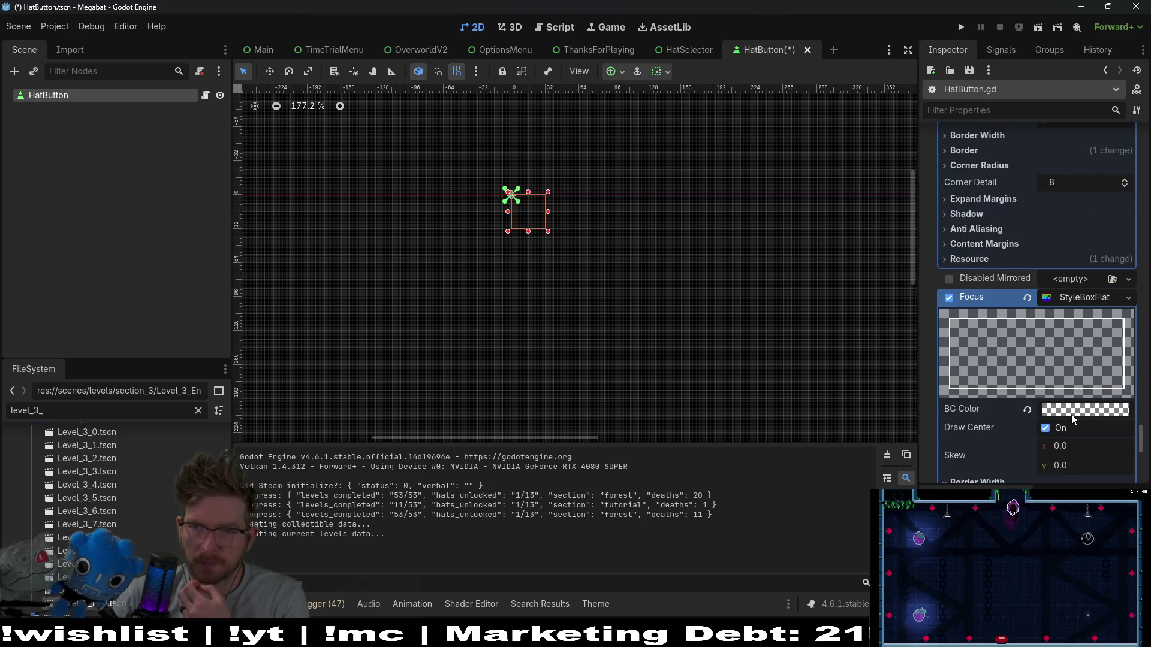
scroll(1070, 415, up, 3)
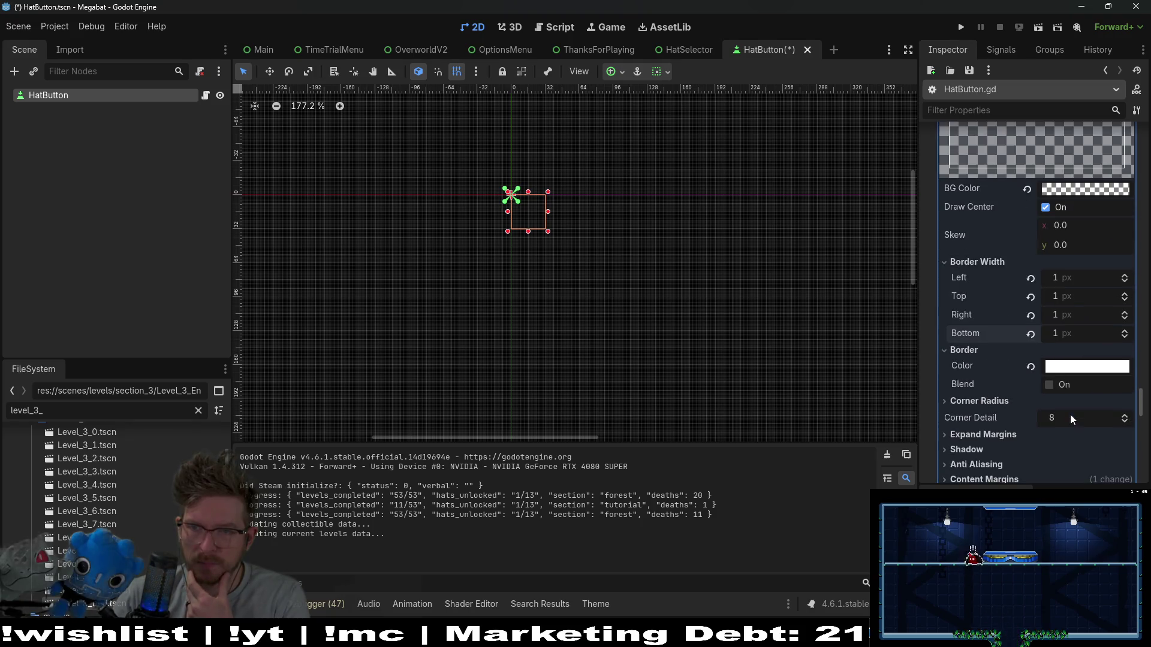
click(1125, 332)
click(1125, 313)
click(1125, 317)
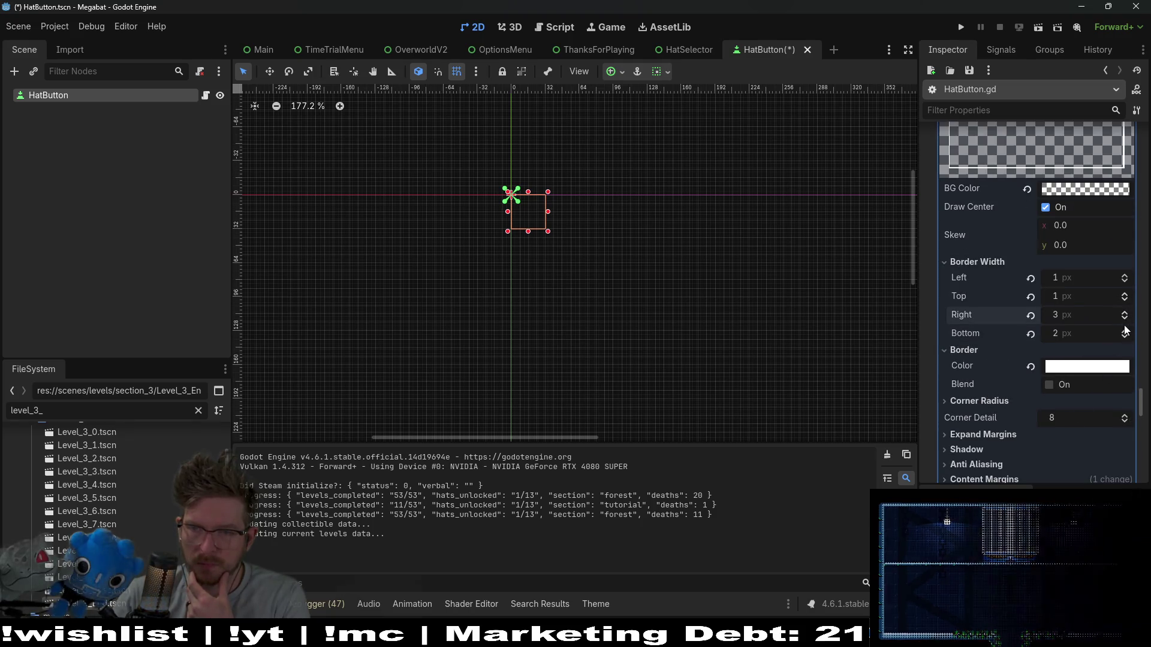
click(1125, 293)
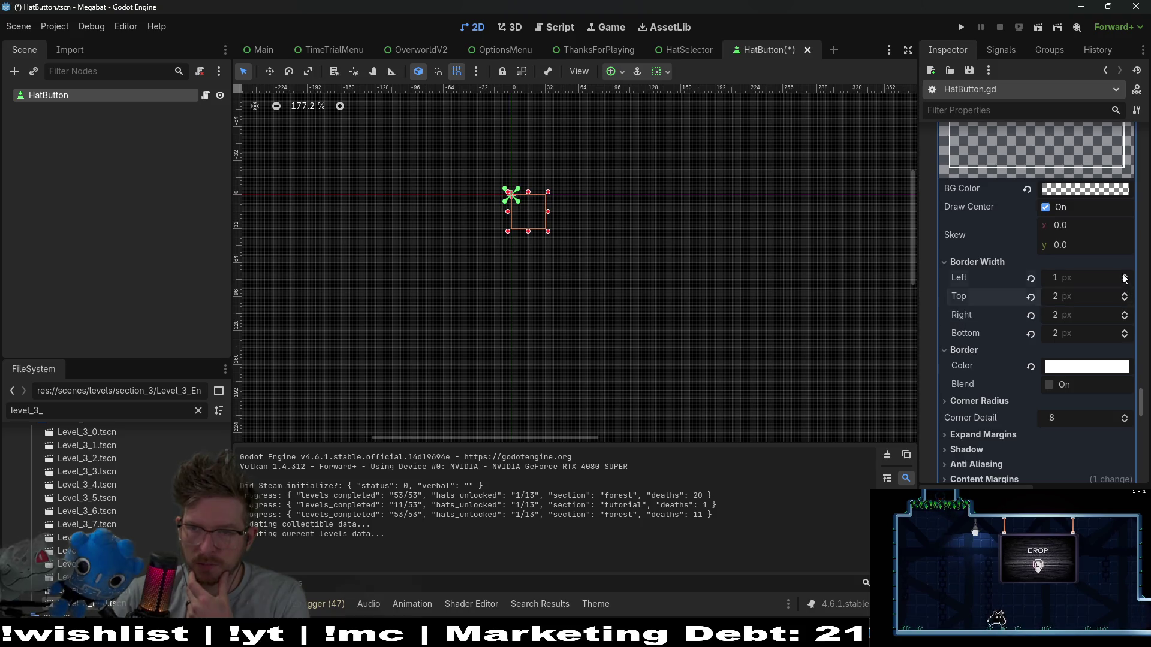
Change the normal style's border colour to white (ffffff).
scroll(991, 303, up, 15)
scroll(1026, 379, up, 6)
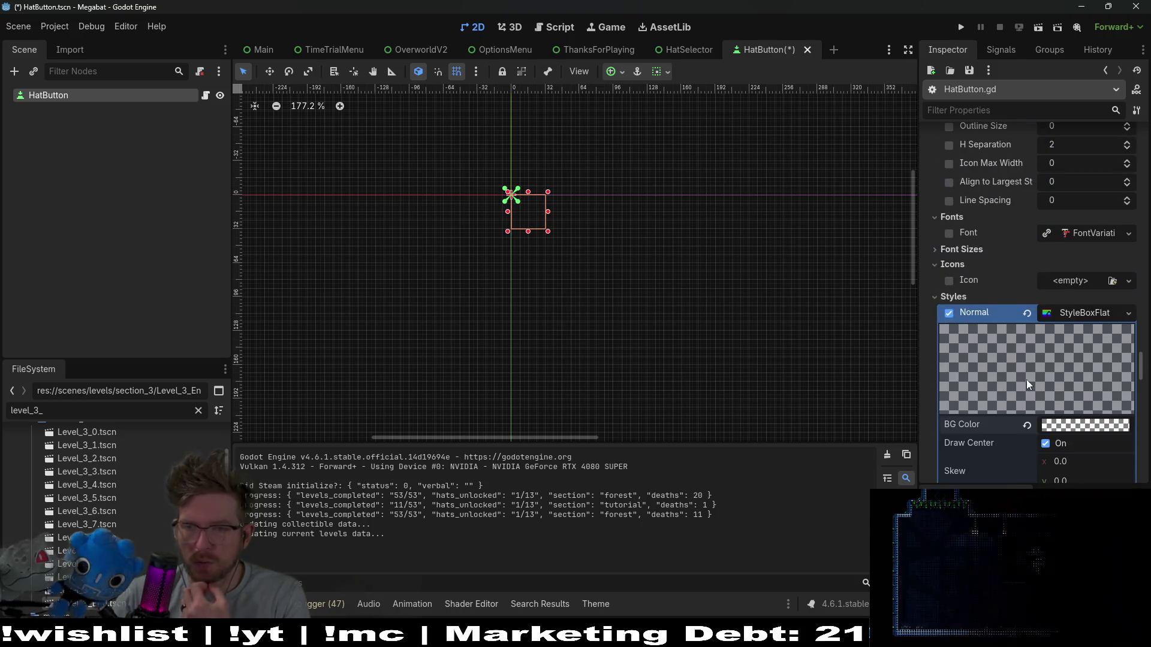
scroll(1052, 329, down, 5)
click(989, 366)
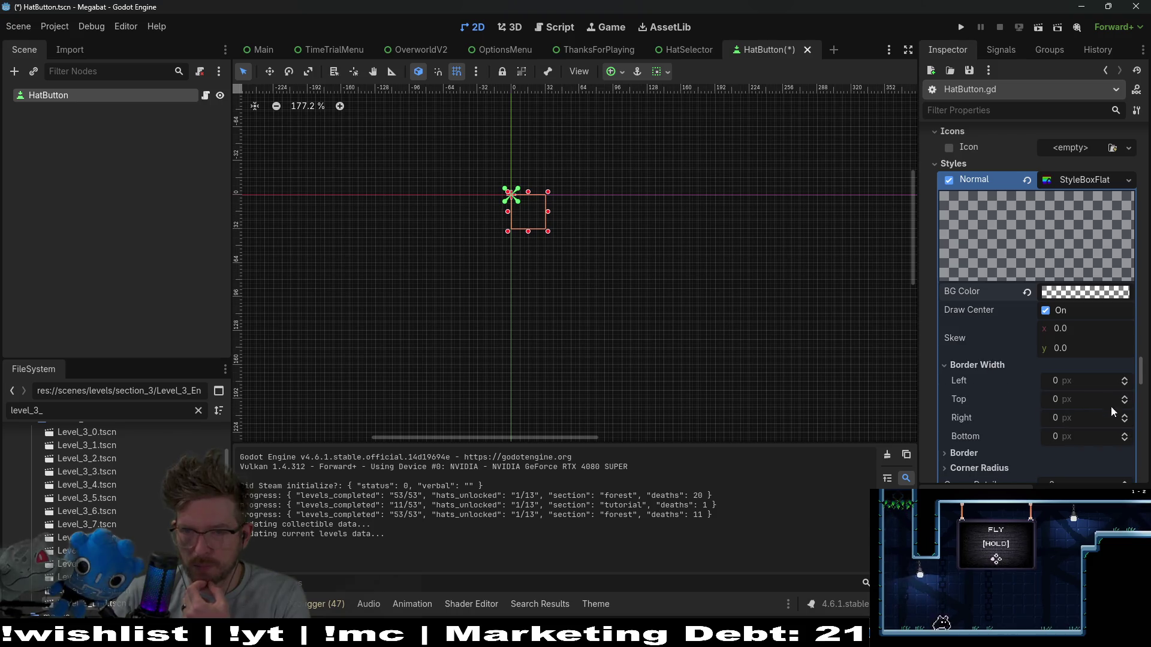
scroll(967, 454, down, 1)
click(963, 409)
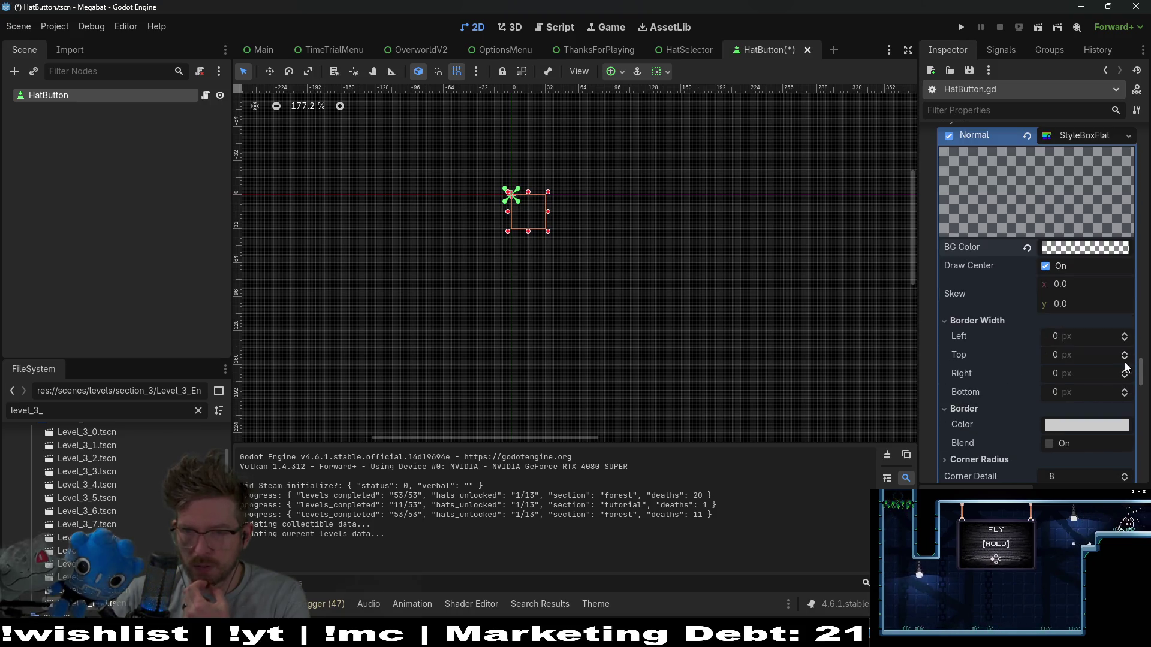
click(1100, 430)
drag(1057, 288, 1019, 288)
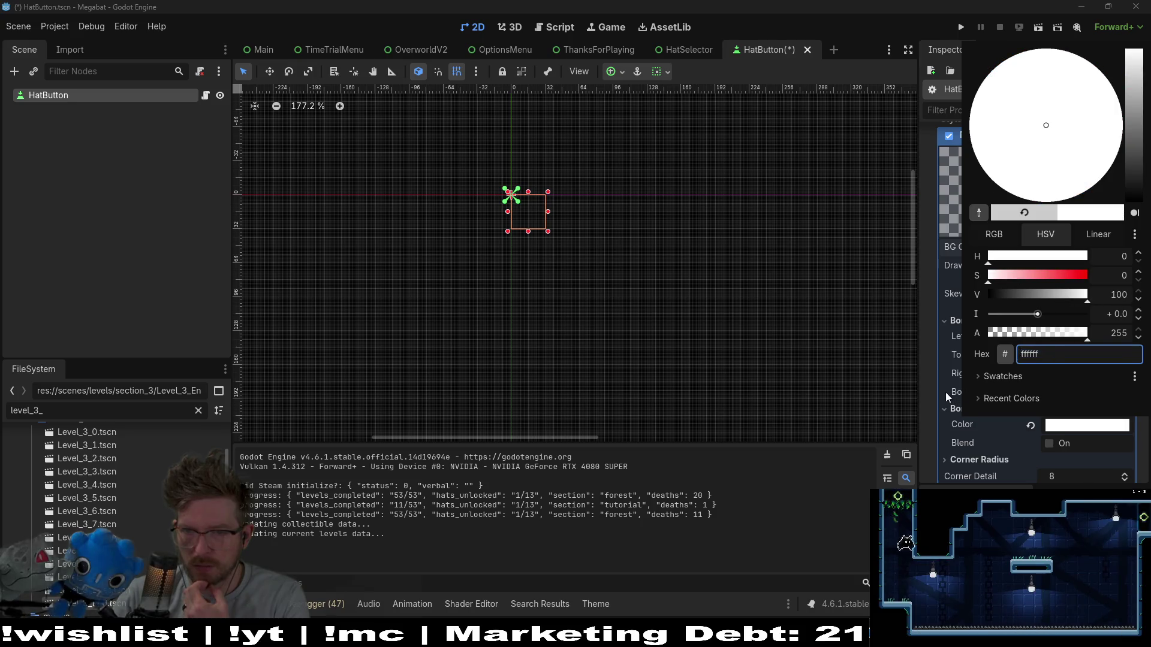
key(Escape)
Give the normal style 1 px borders on all four sides, then save and run the game.
click(1124, 390)
click(1124, 371)
click(1124, 352)
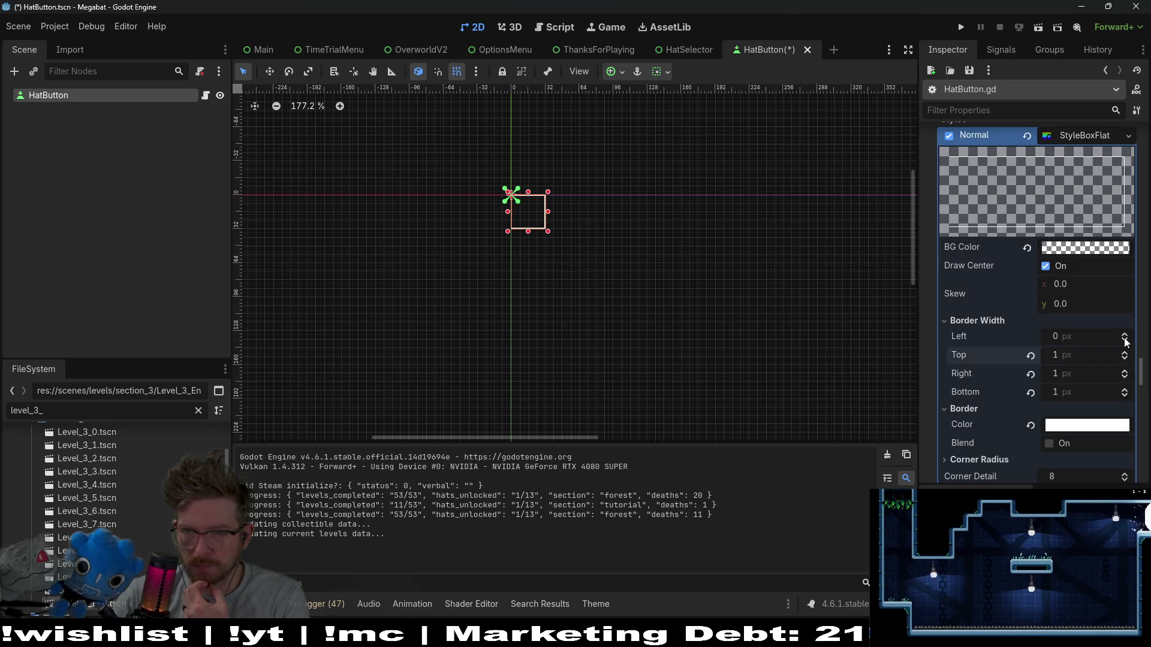
click(1124, 334)
click(961, 27)
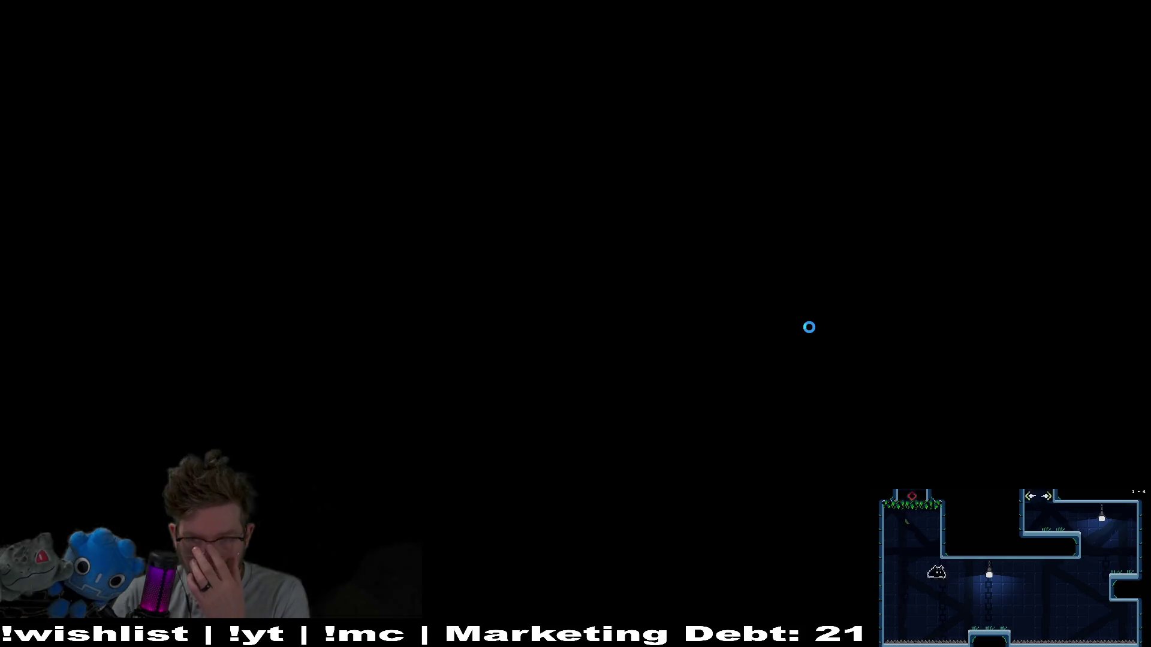
Pick the save profile, start level 05 and pause the game.
key(Return)
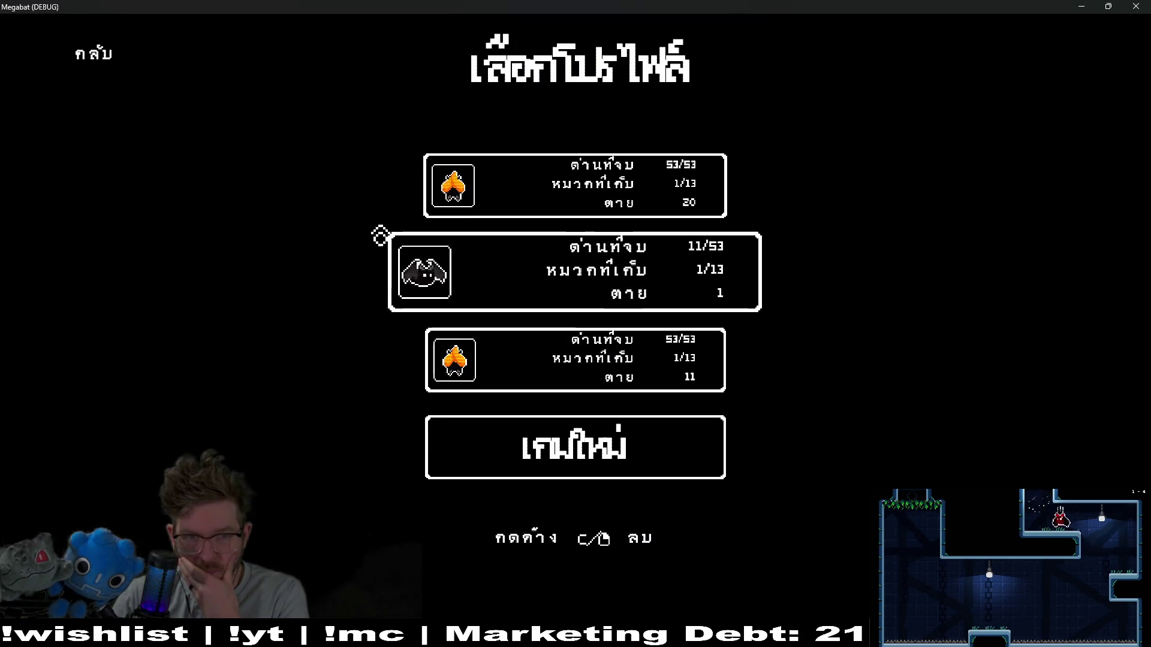
key(Return)
key(Down)
key(Right)
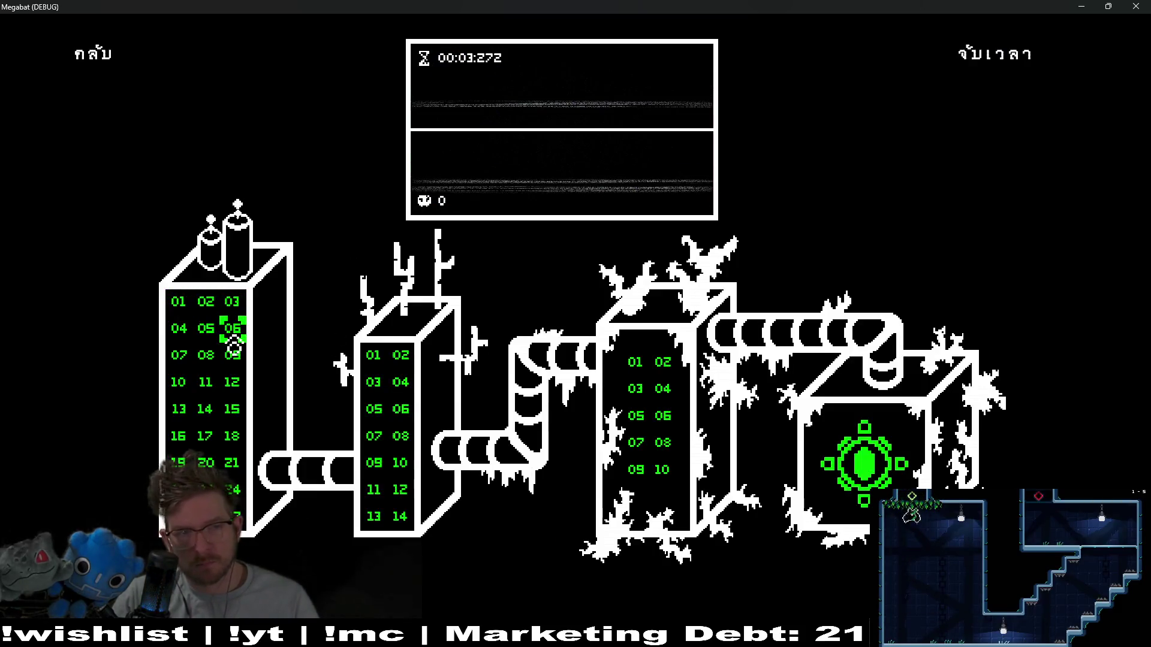
key(Return)
key(Escape)
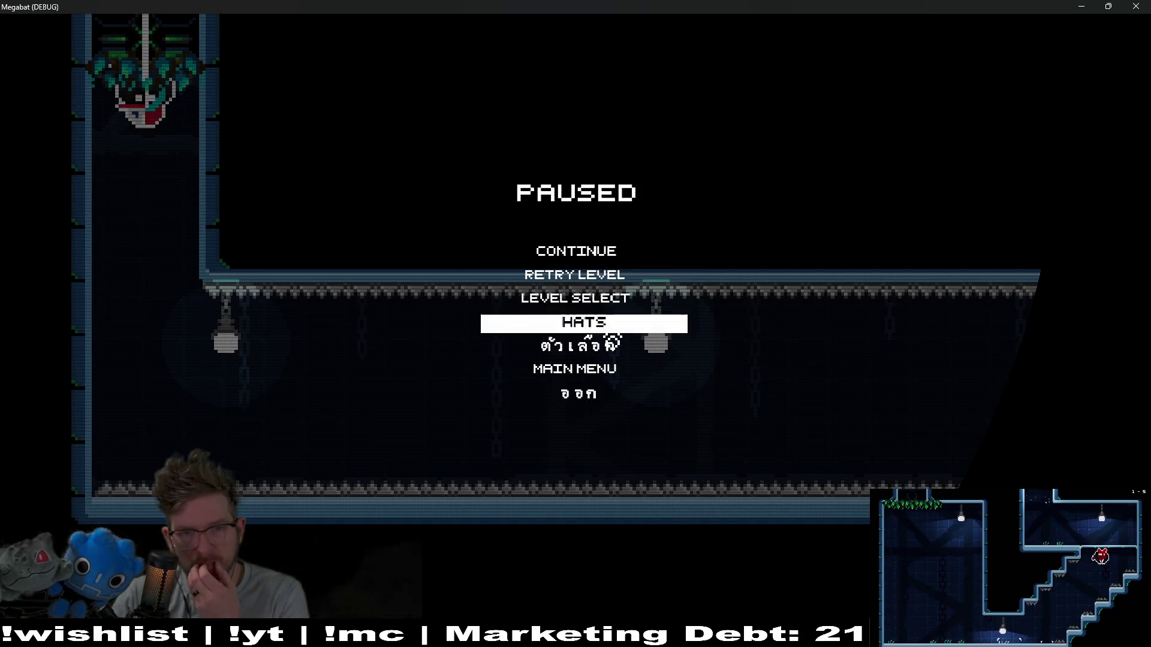
Switch between the baseball cap and elf hat in the HATS grid, choose the baseball cap, and close the game.
click(611, 327)
key(Right)
key(Right)
key(Right)
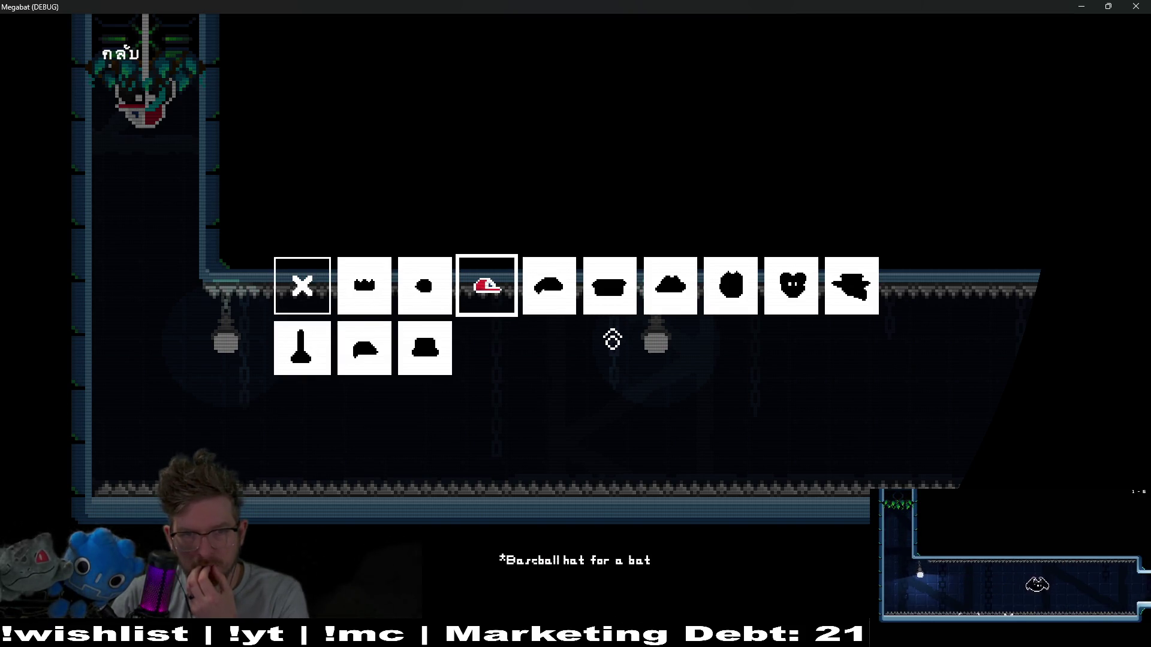
key(Right)
key(Left)
key(Right)
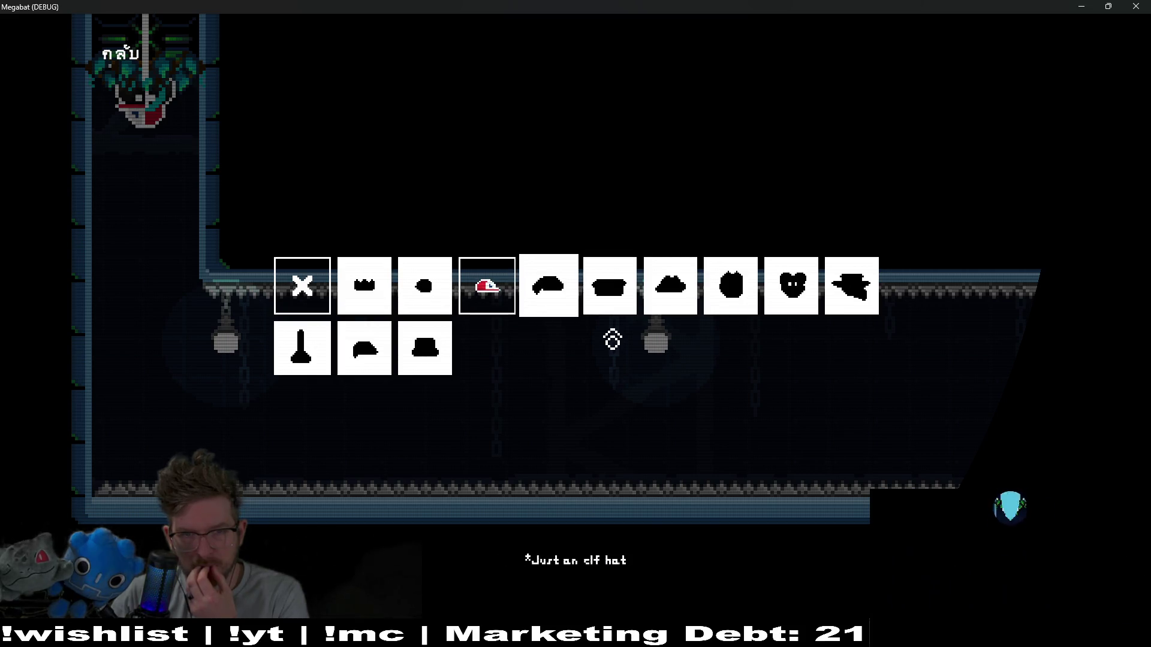
key(Left)
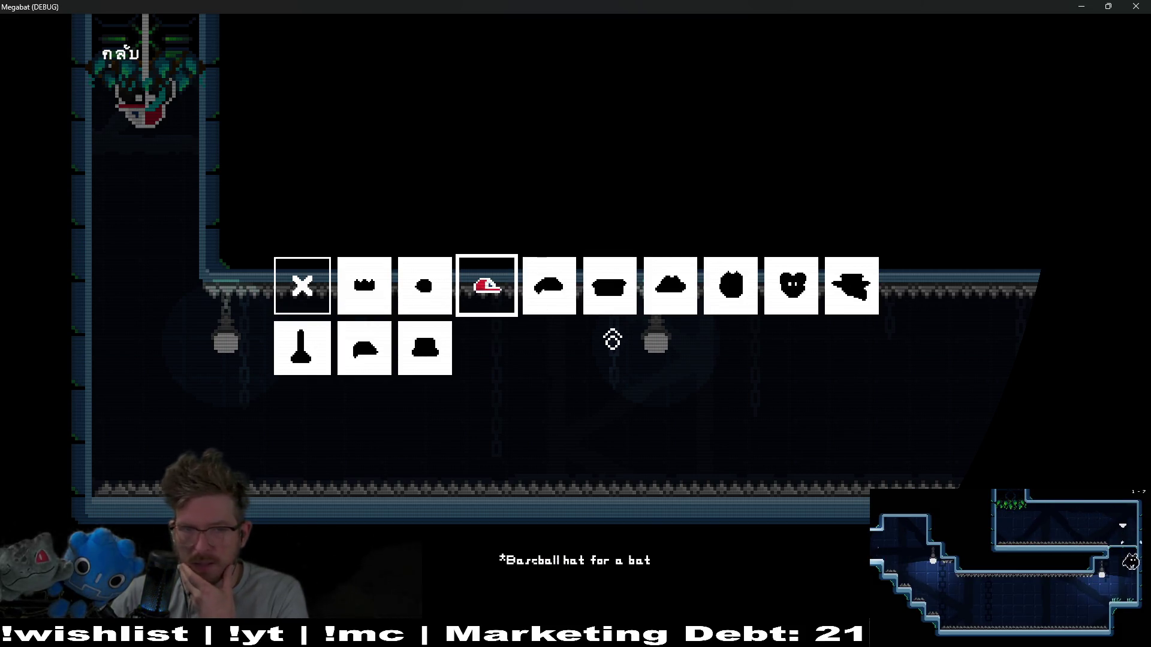
key(Return)
click(1135, 6)
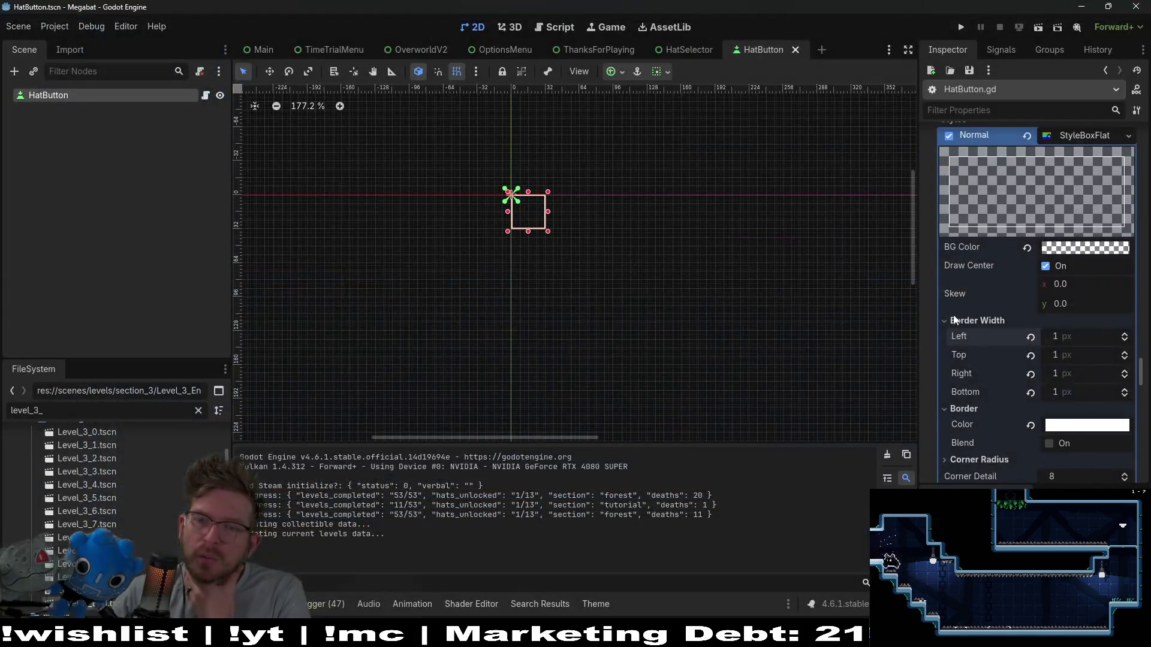
Set all four corner radii of the normal style to 1 px.
scroll(1049, 423, down, 6)
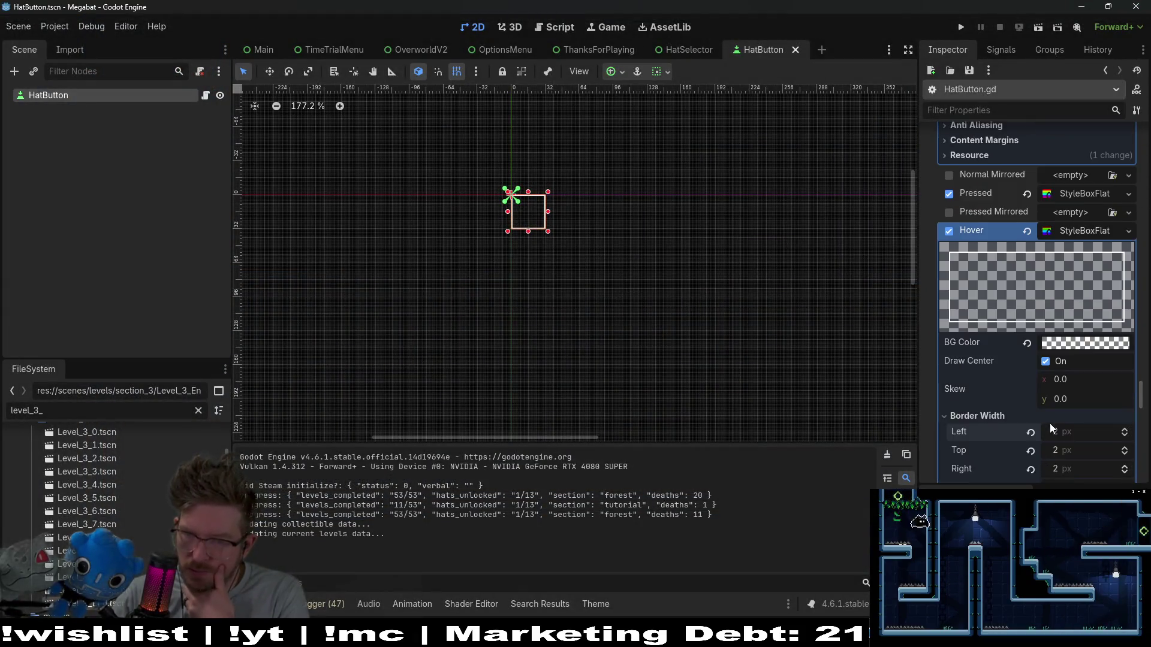
scroll(1049, 423, up, 6)
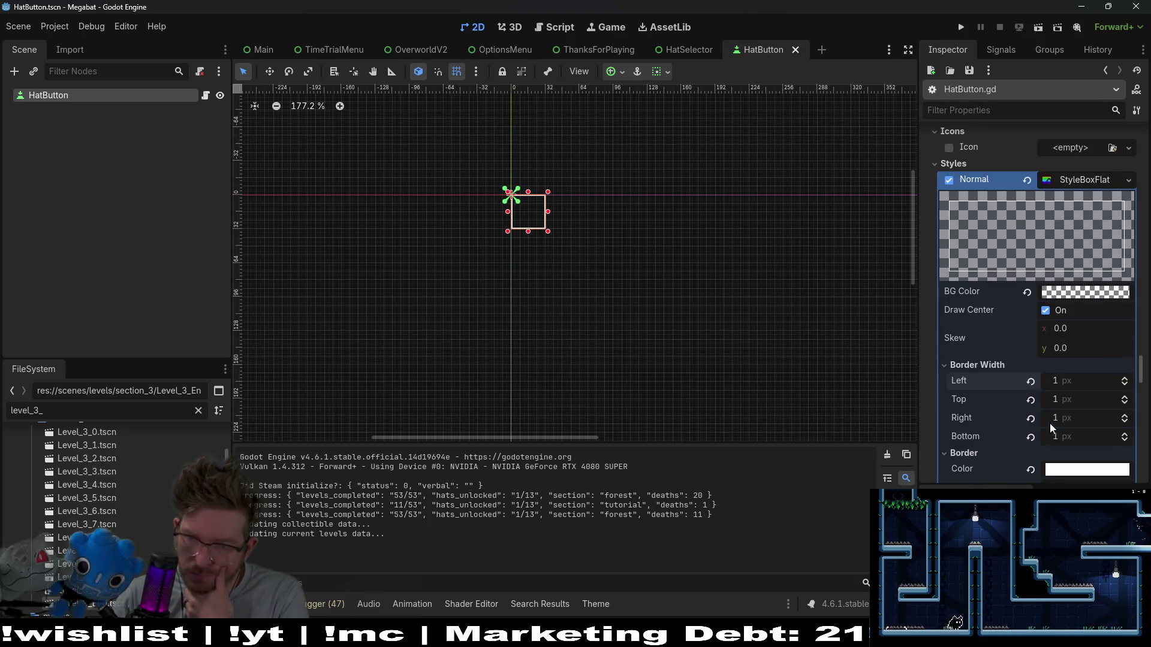
scroll(1049, 423, up, 2)
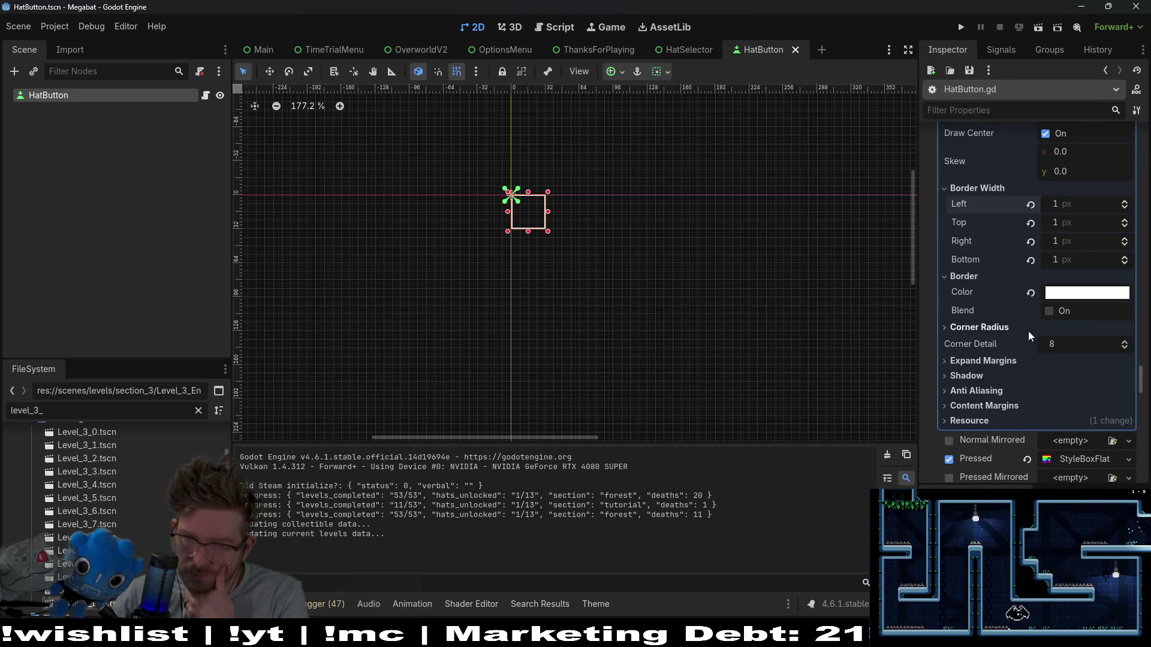
click(983, 329)
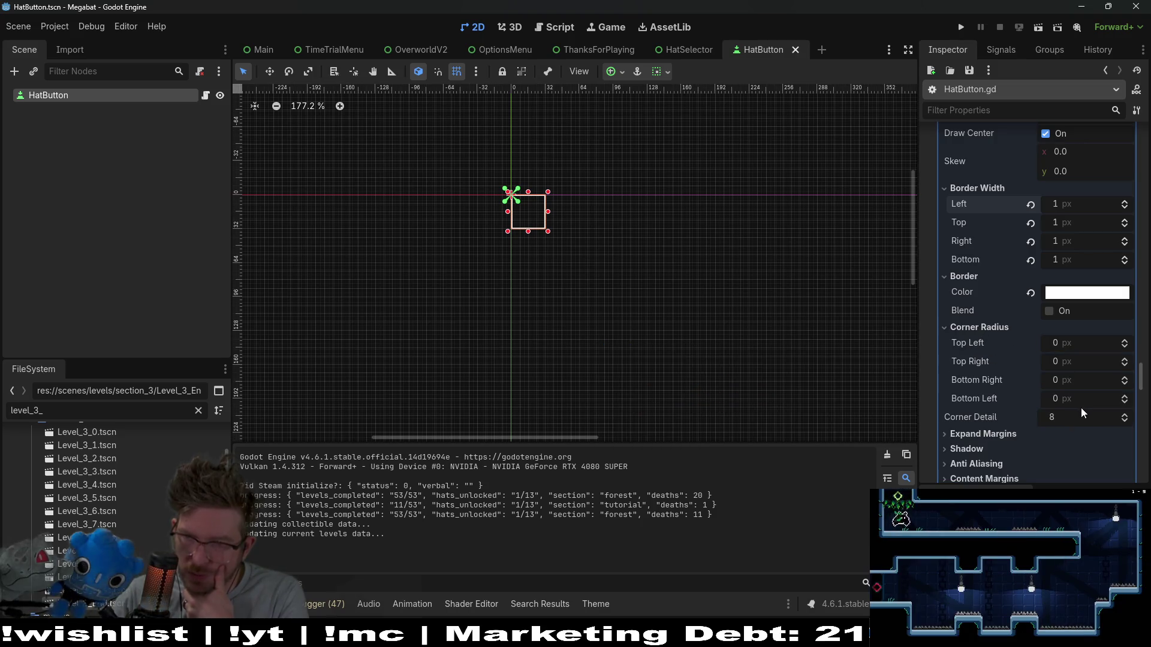
click(1124, 397)
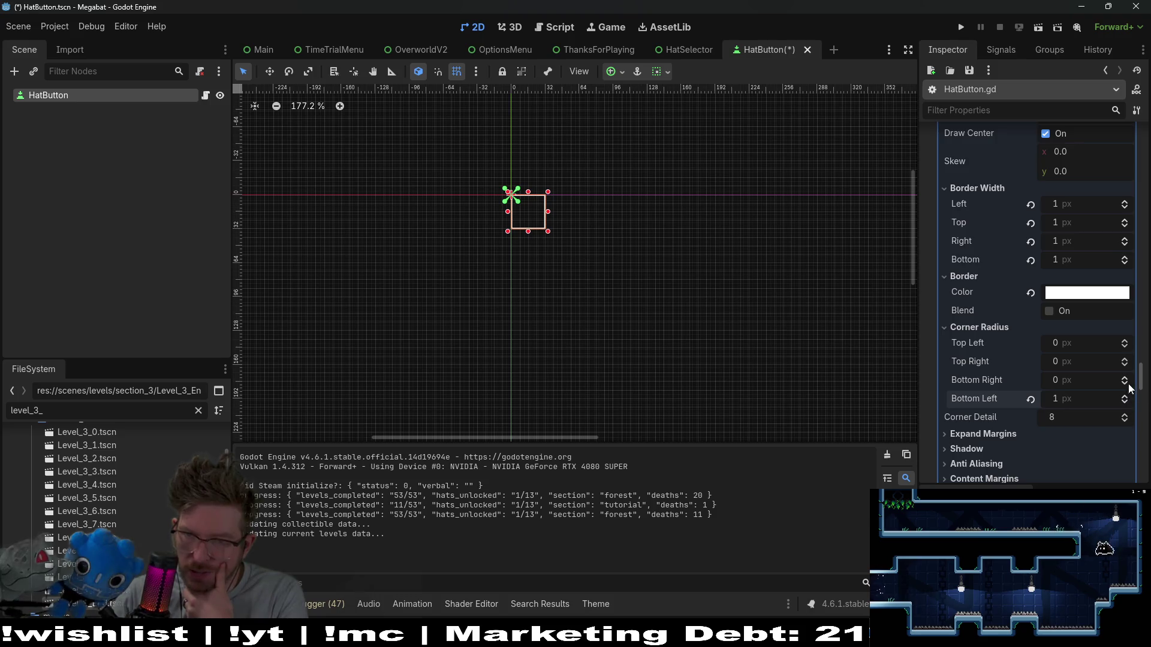
click(1124, 381)
click(1125, 362)
click(1124, 344)
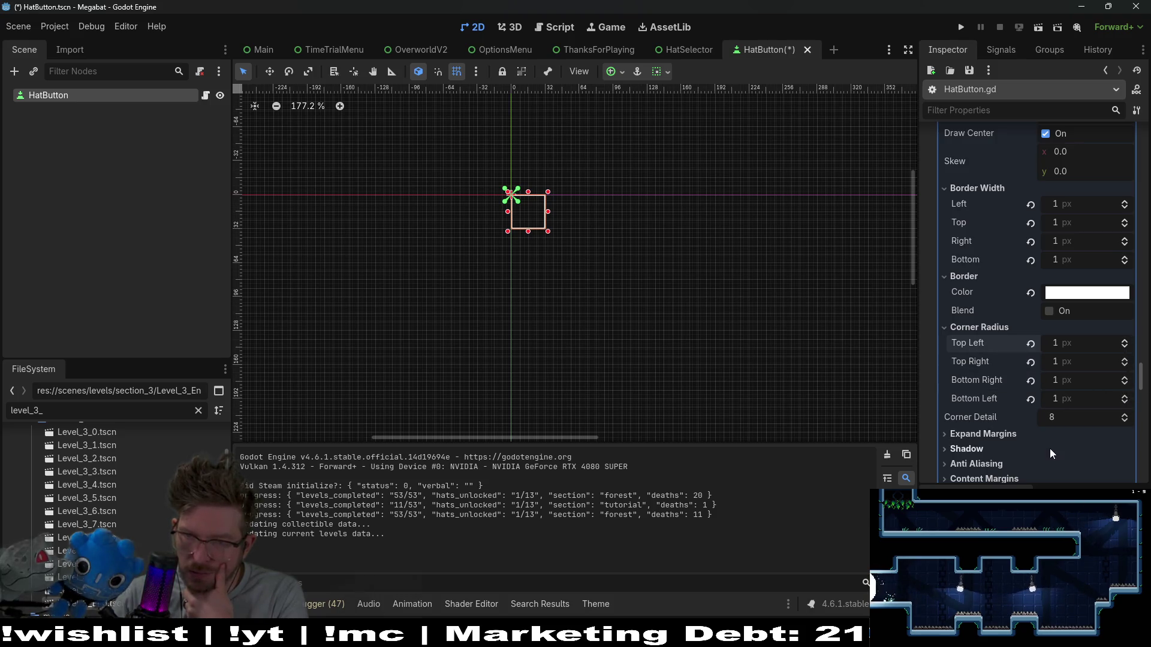
Set all four corner radii of the hover style to 2 px.
scroll(1049, 449, down, 8)
scroll(1049, 447, down, 5)
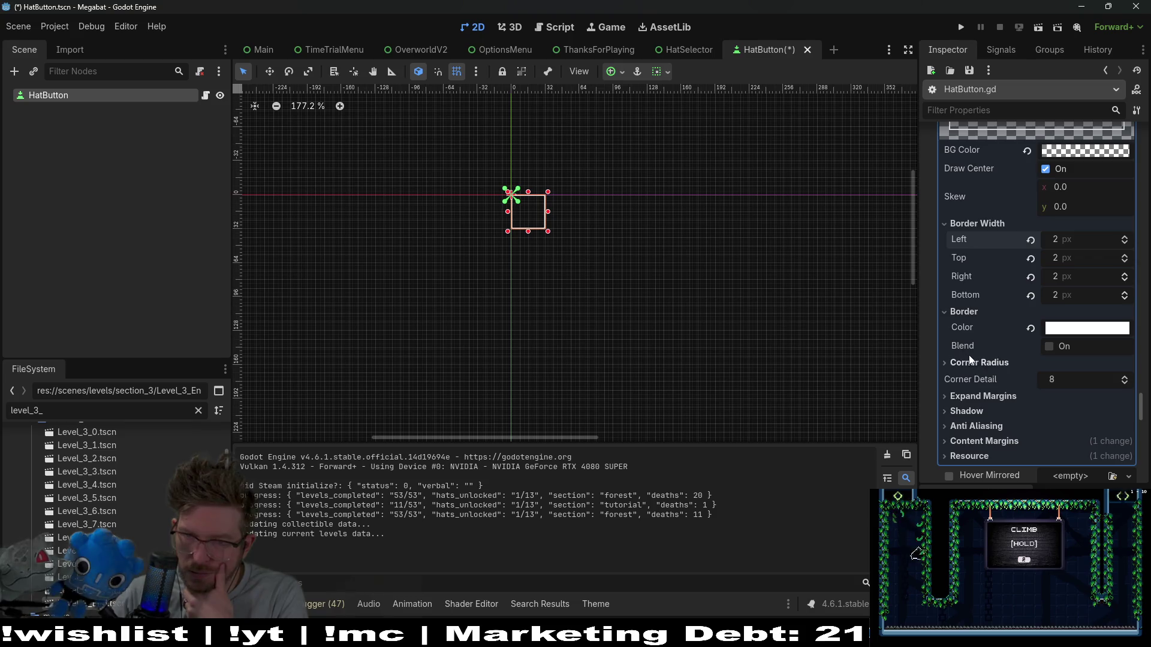
click(995, 363)
double_click(1125, 376)
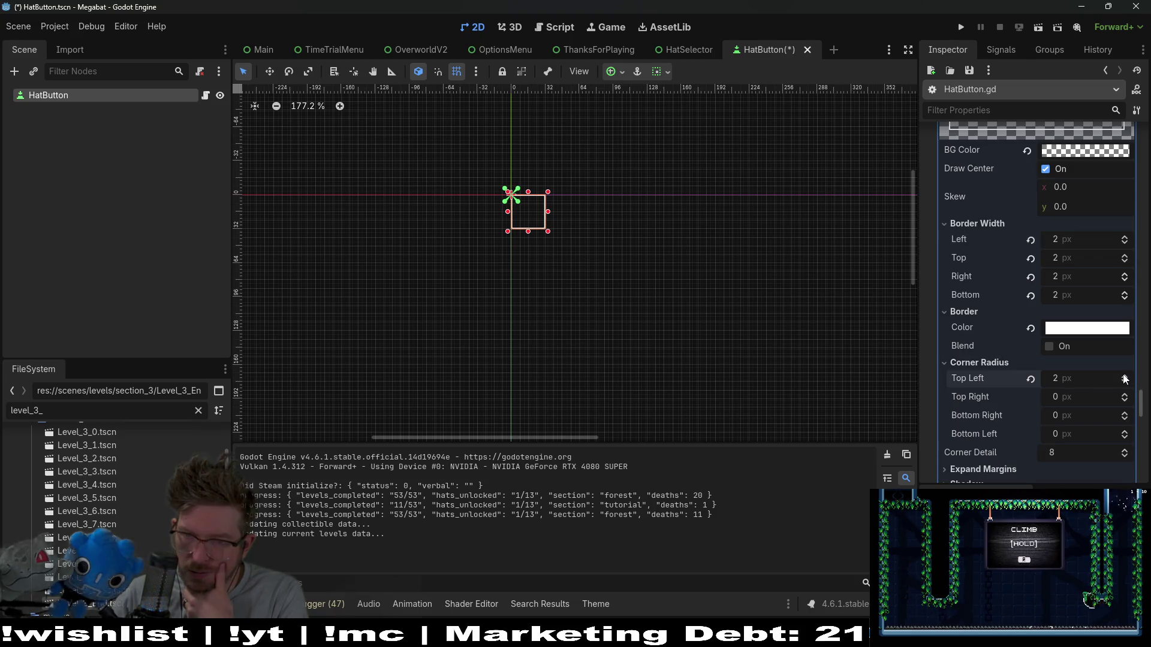
double_click(1124, 394)
double_click(1125, 413)
double_click(1125, 431)
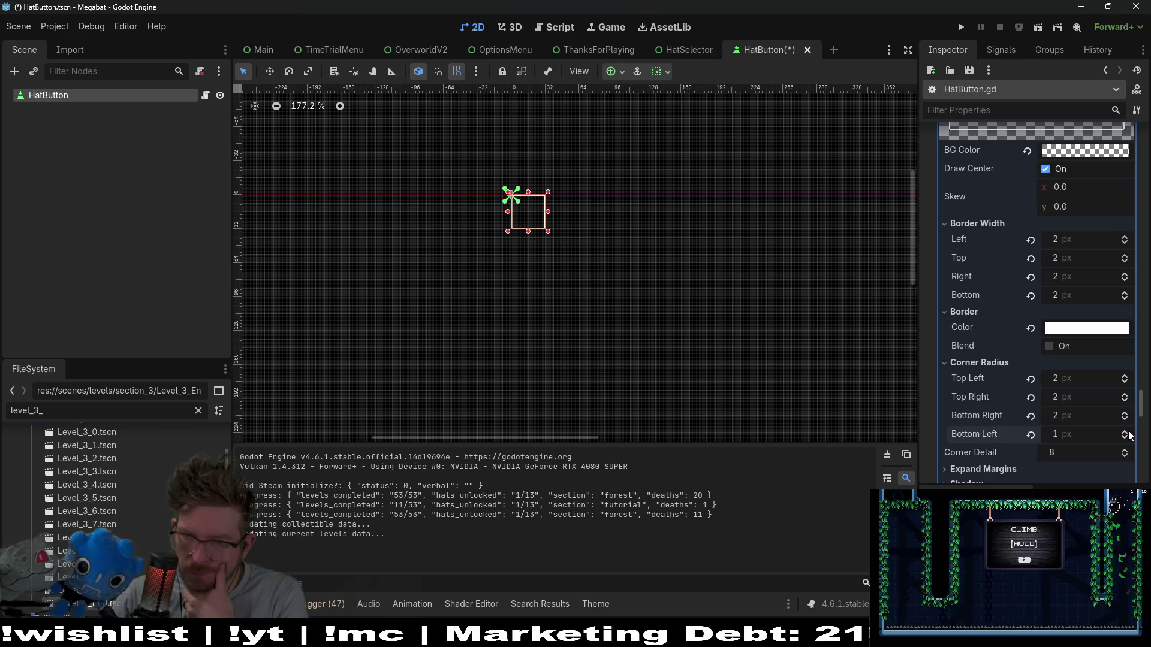
Set all four corner radii of the focus style to 2 px, then save and run with F5.
scroll(1083, 428, down, 10)
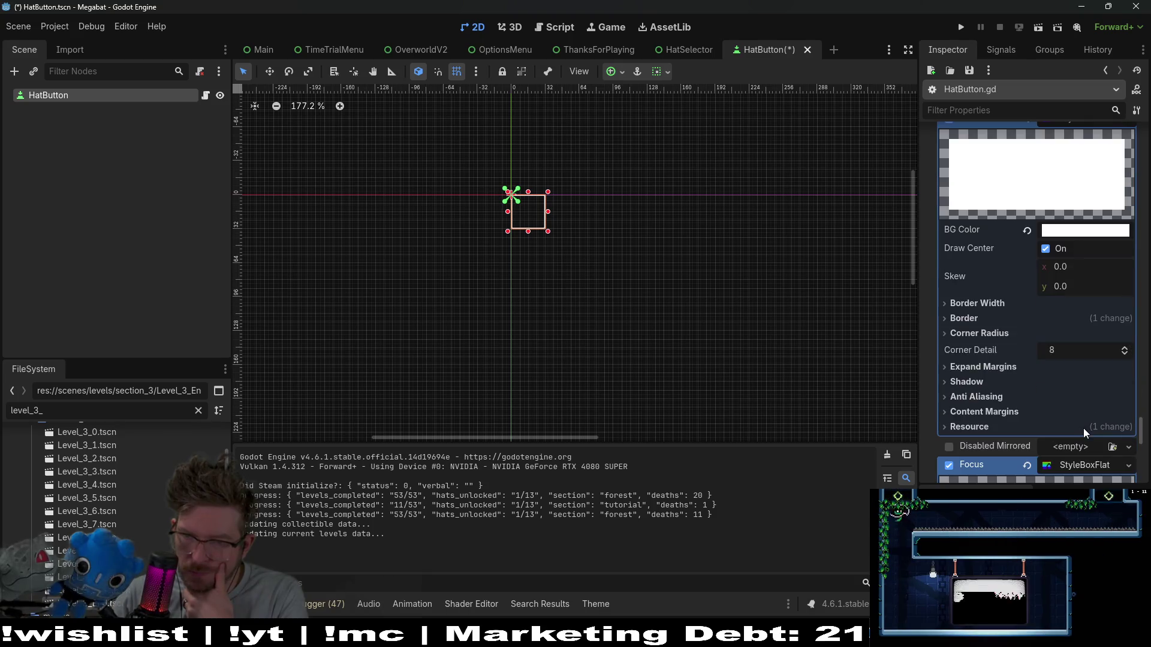
click(968, 320)
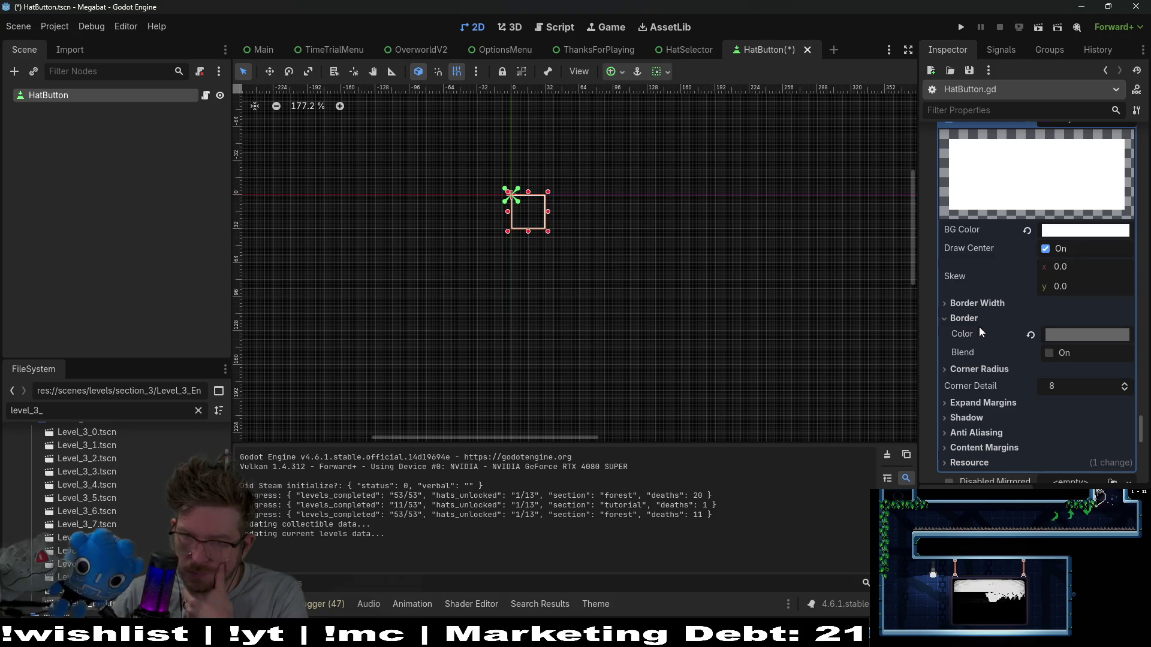
scroll(990, 339, down, 6)
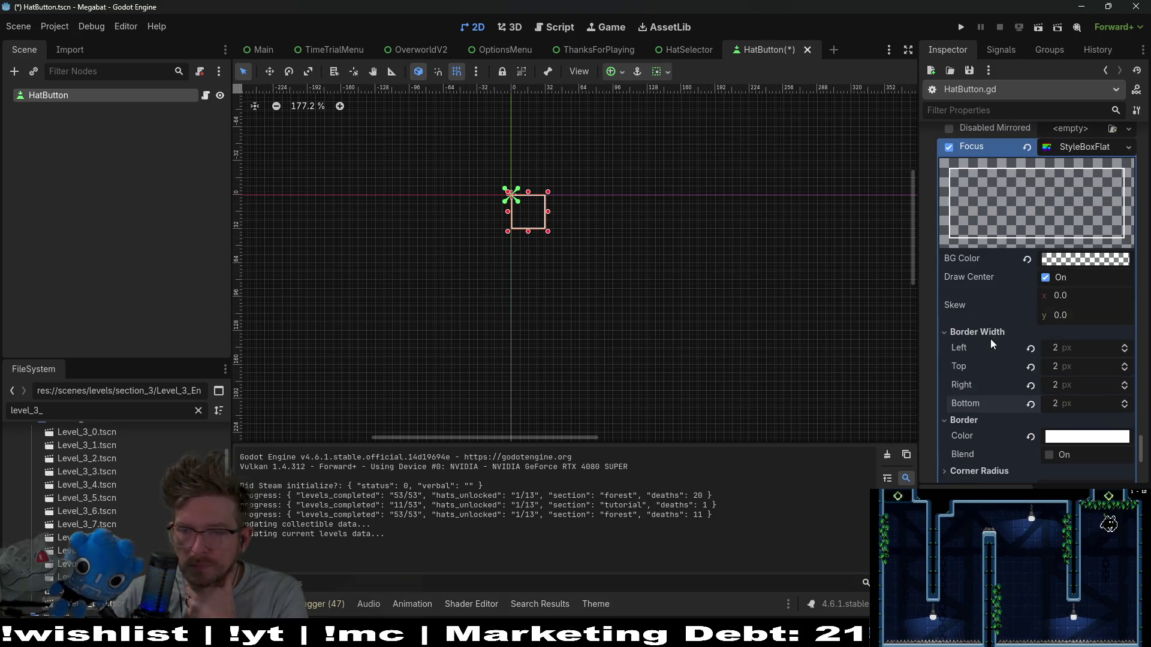
scroll(990, 339, up, 5)
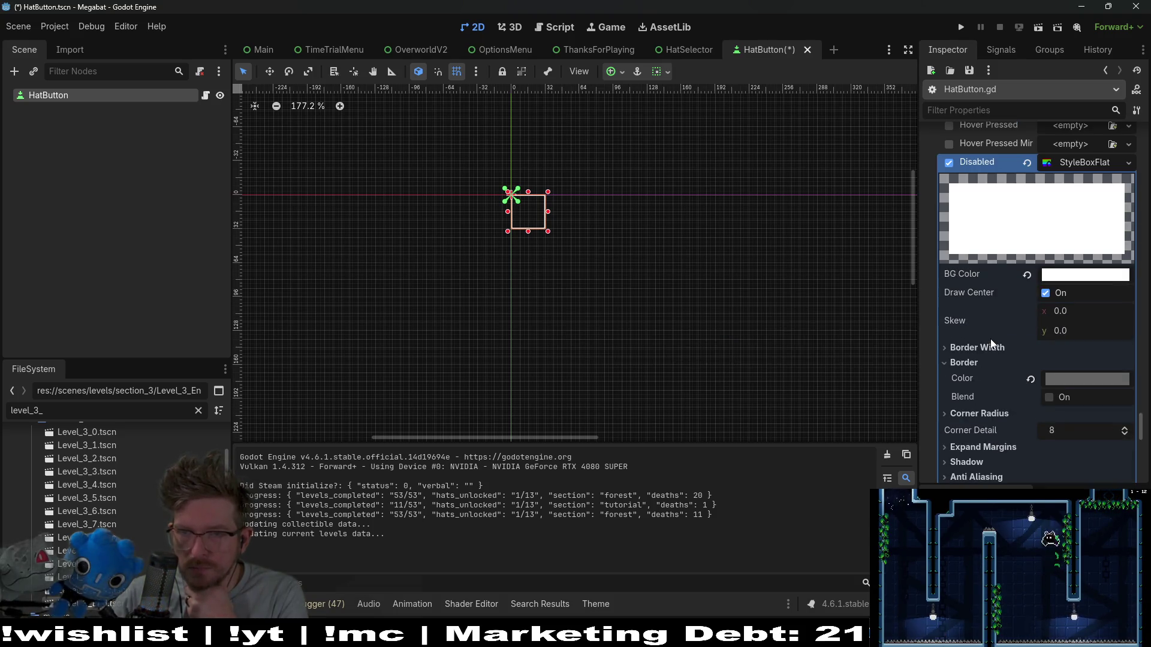
scroll(981, 390, down, 5)
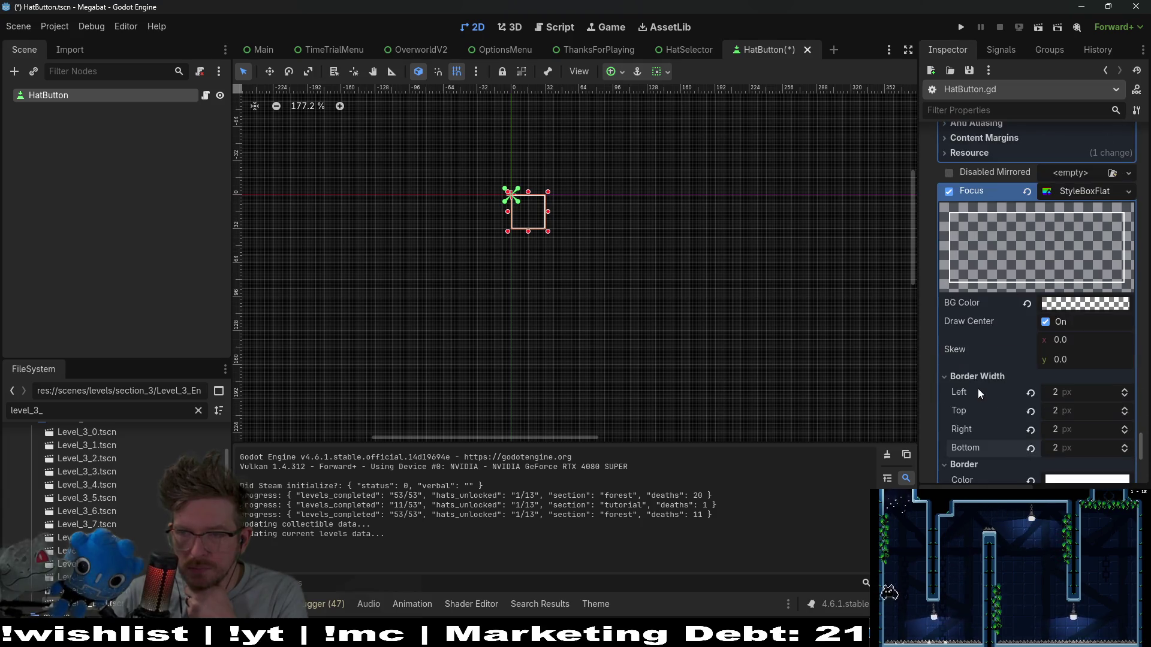
click(980, 383)
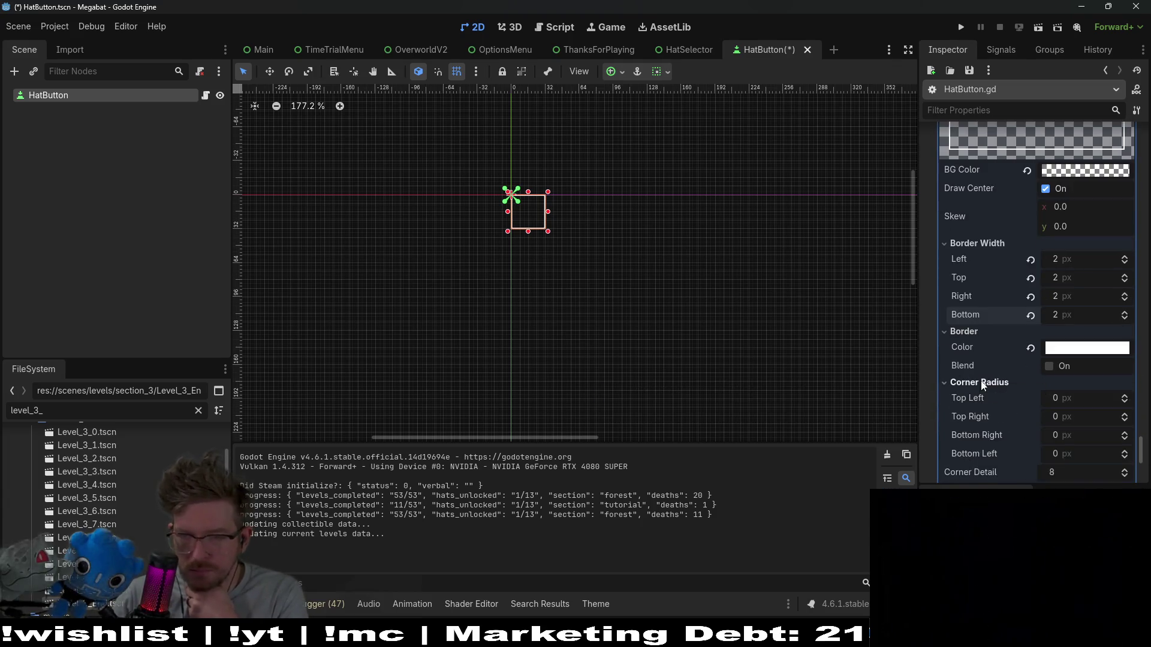
double_click(1124, 396)
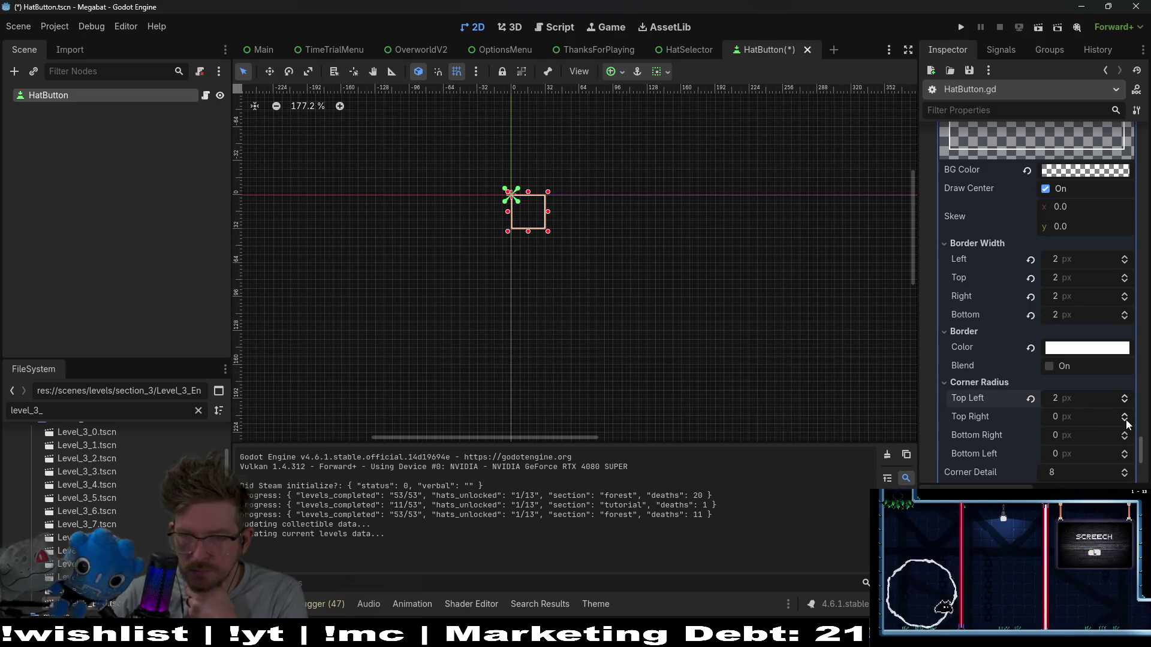
click(1124, 414)
click(1124, 415)
double_click(1125, 432)
double_click(1125, 451)
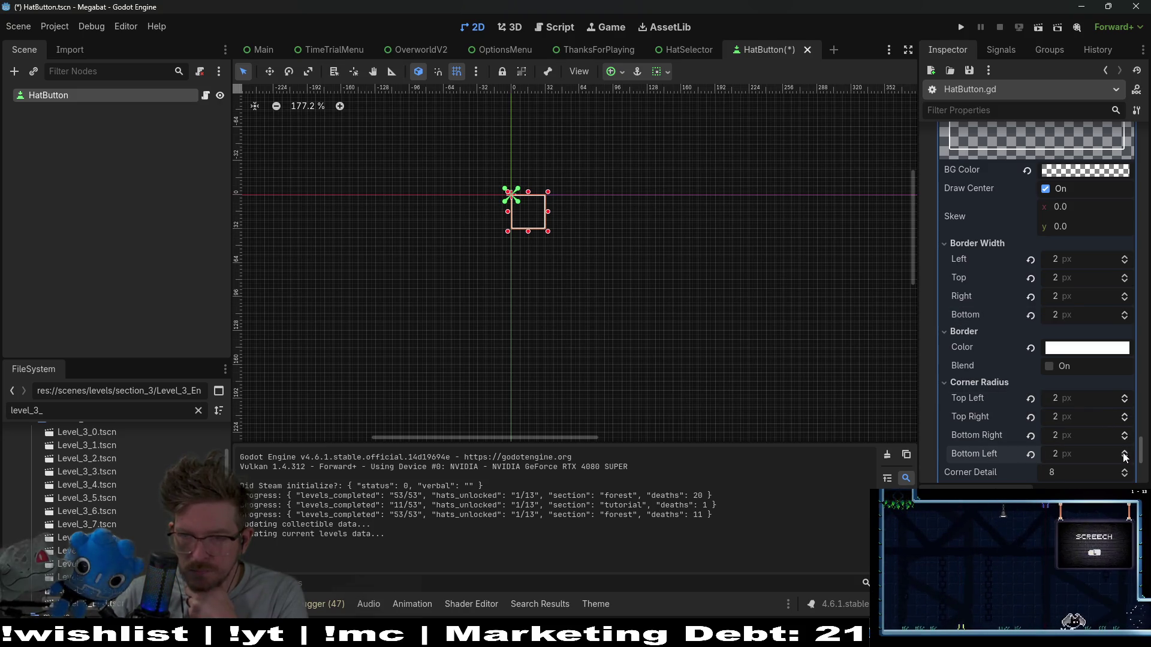
key(F5)
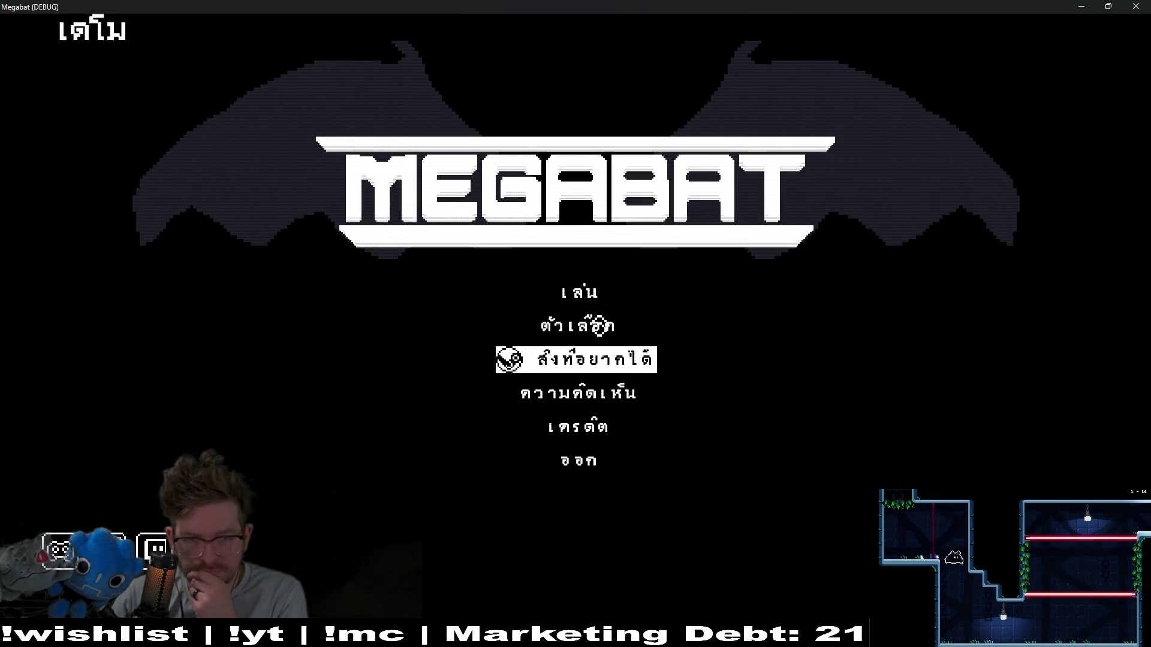
Load the first profile, pause, view the rounded buttons in the HATS grid, then close the game.
click(558, 294)
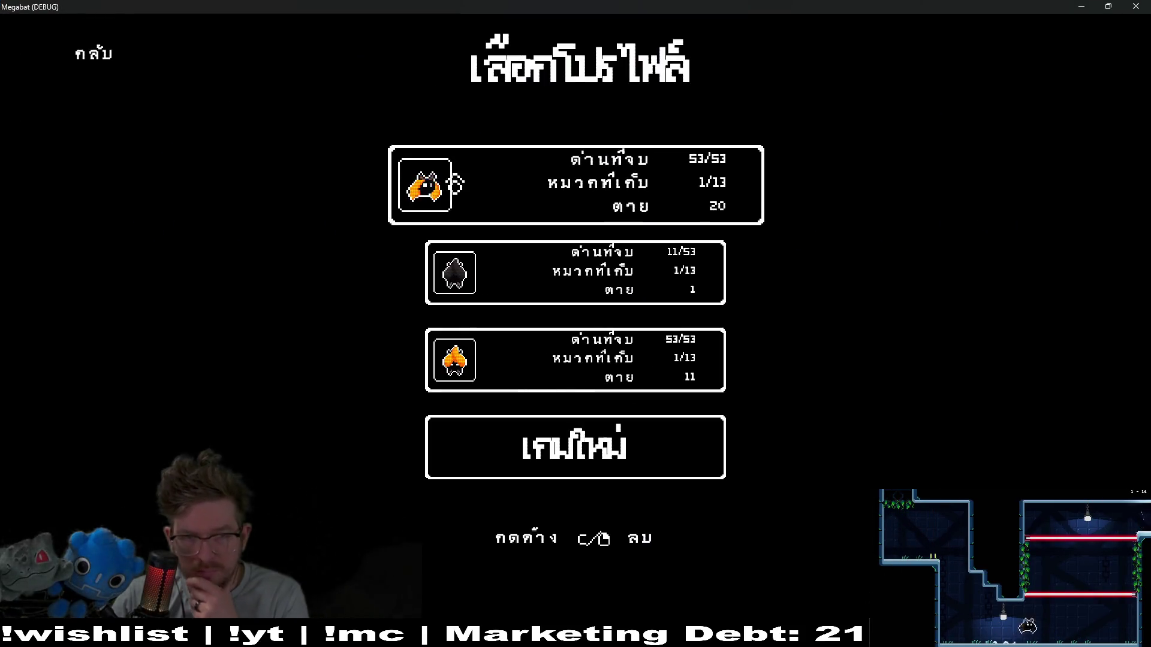
click(452, 181)
key(Escape)
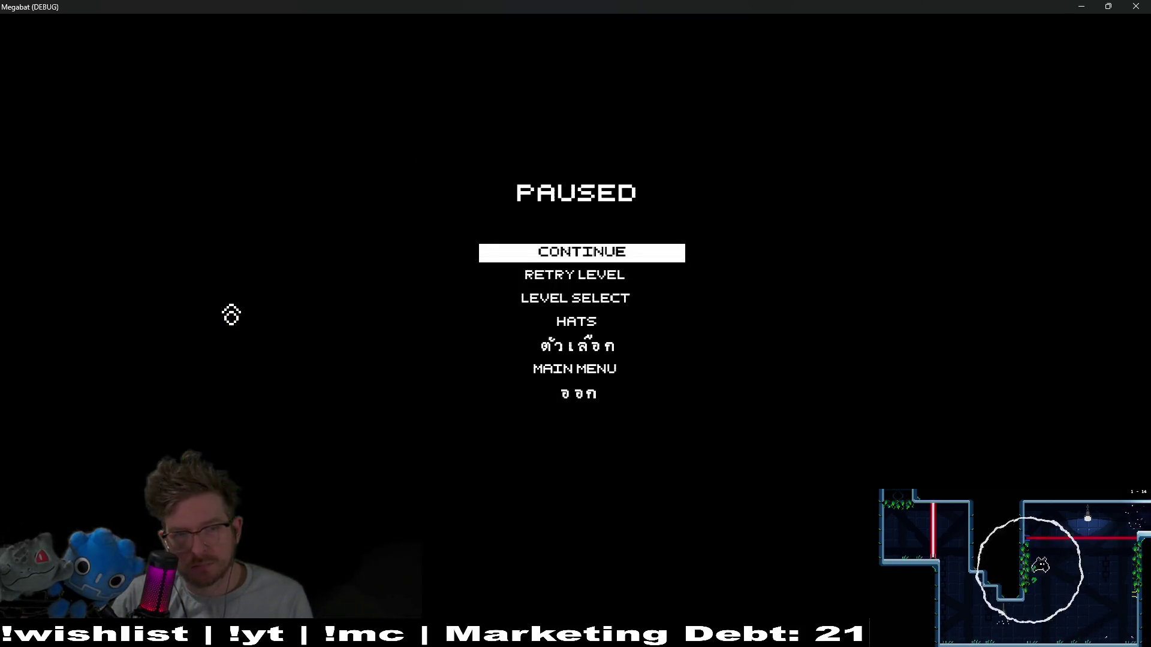
click(563, 323)
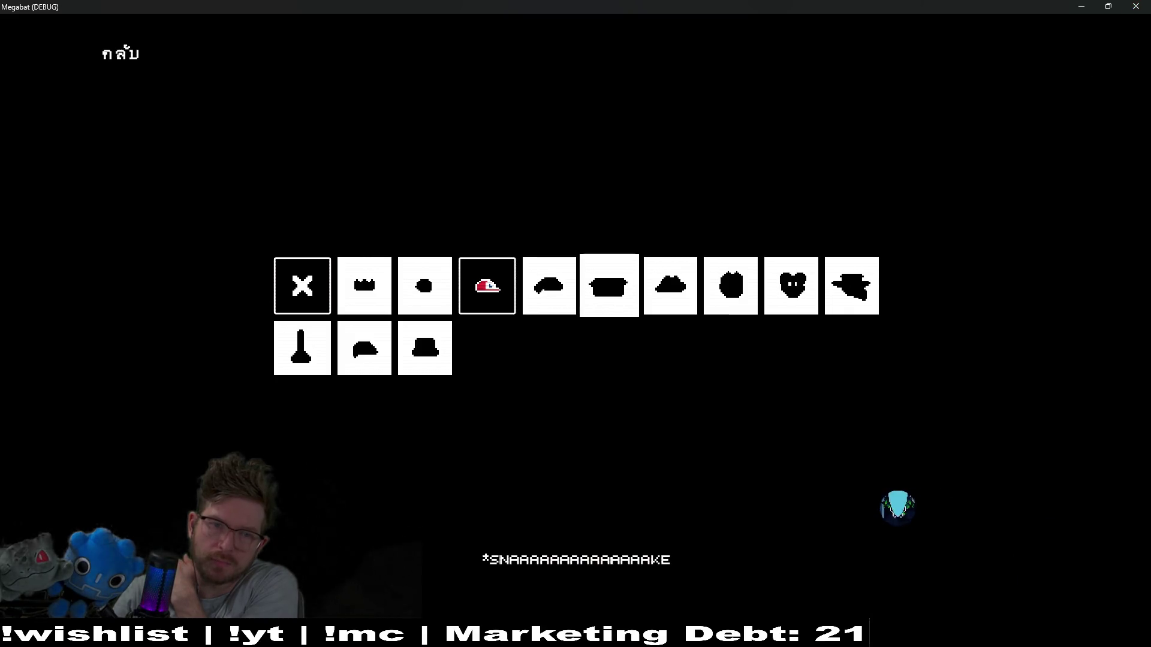
click(1136, 6)
scroll(983, 370, down, 10)
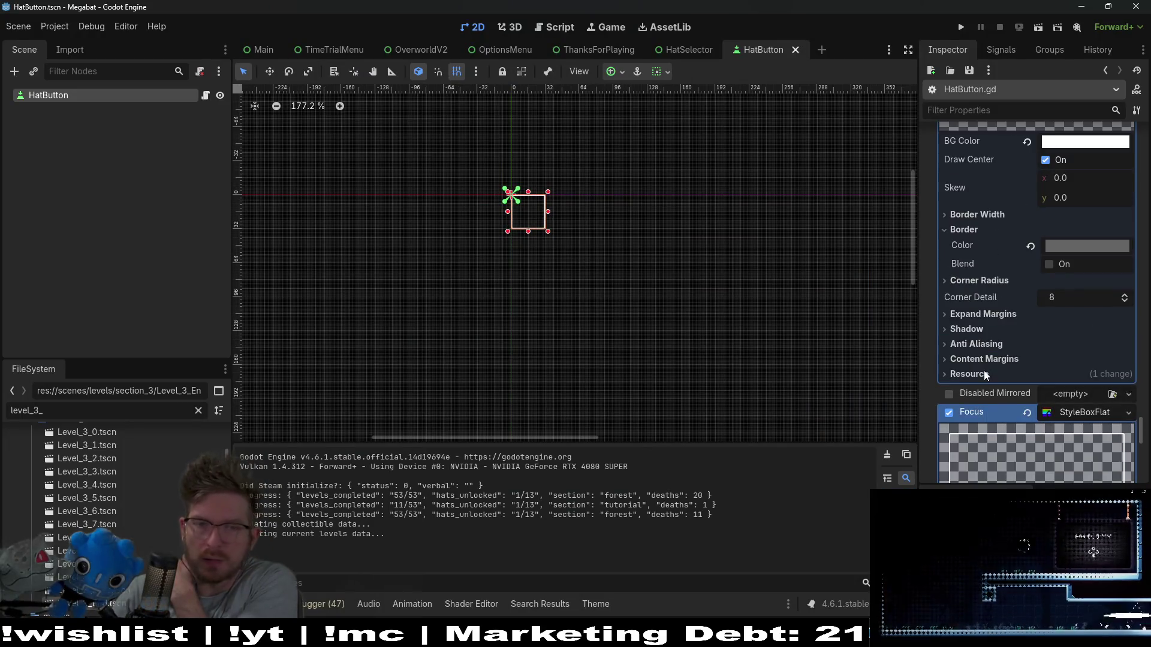
Change the disabled style's border colour to white.
scroll(1029, 333, up, 3)
scroll(1019, 381, down, 8)
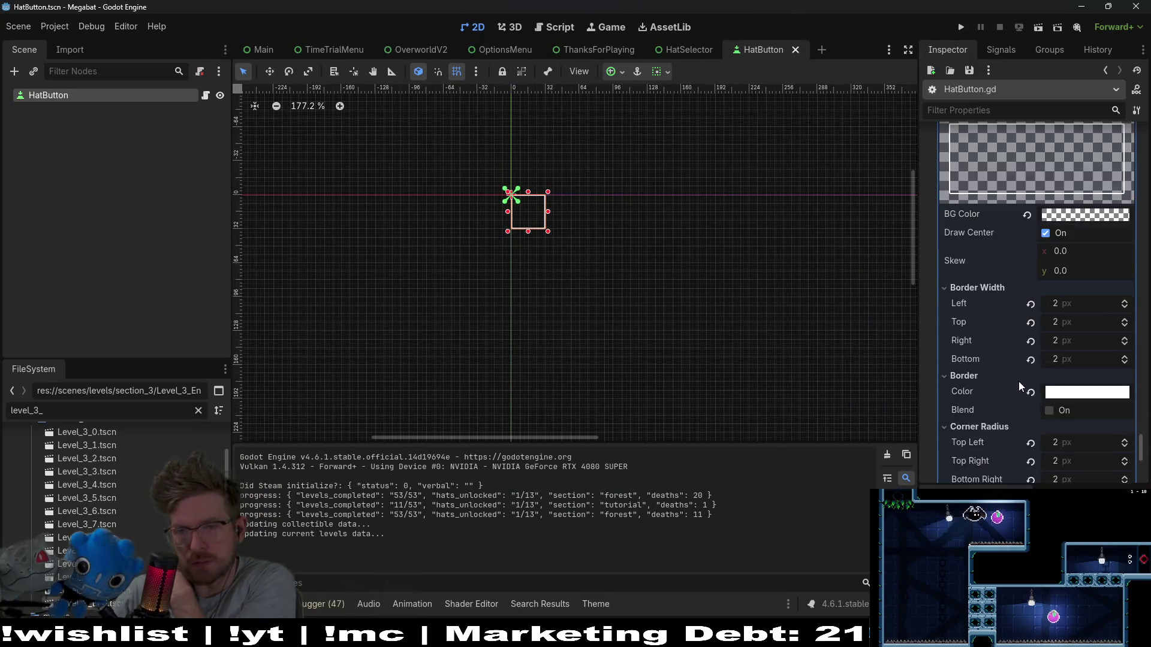
scroll(1019, 381, up, 6)
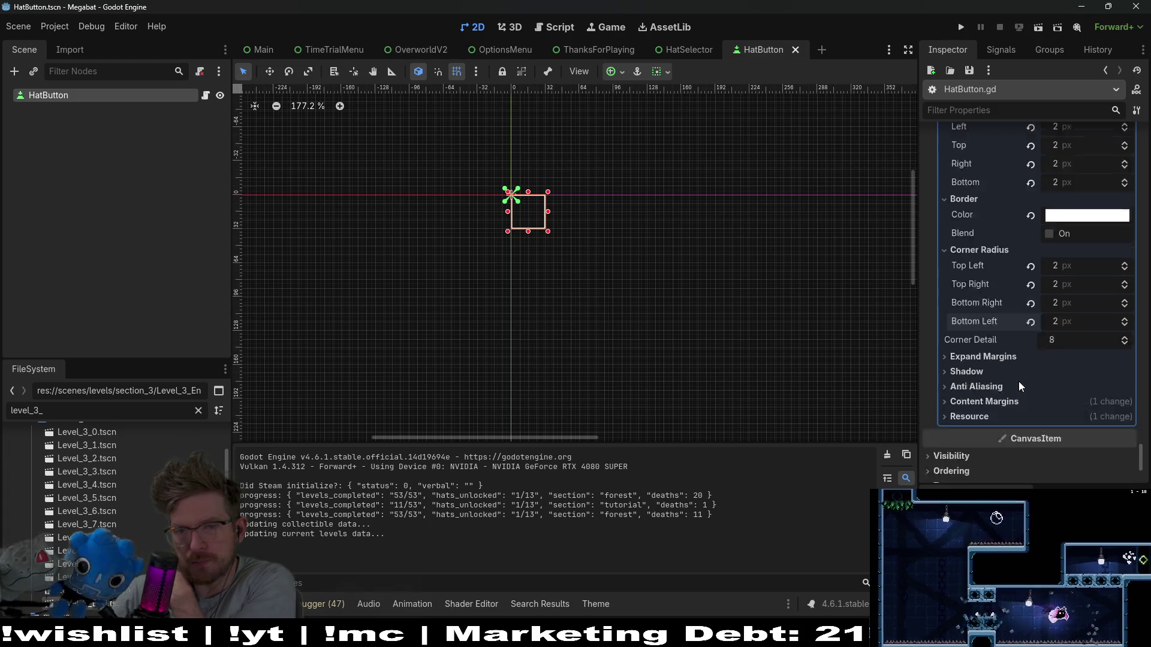
scroll(1019, 382, up, 15)
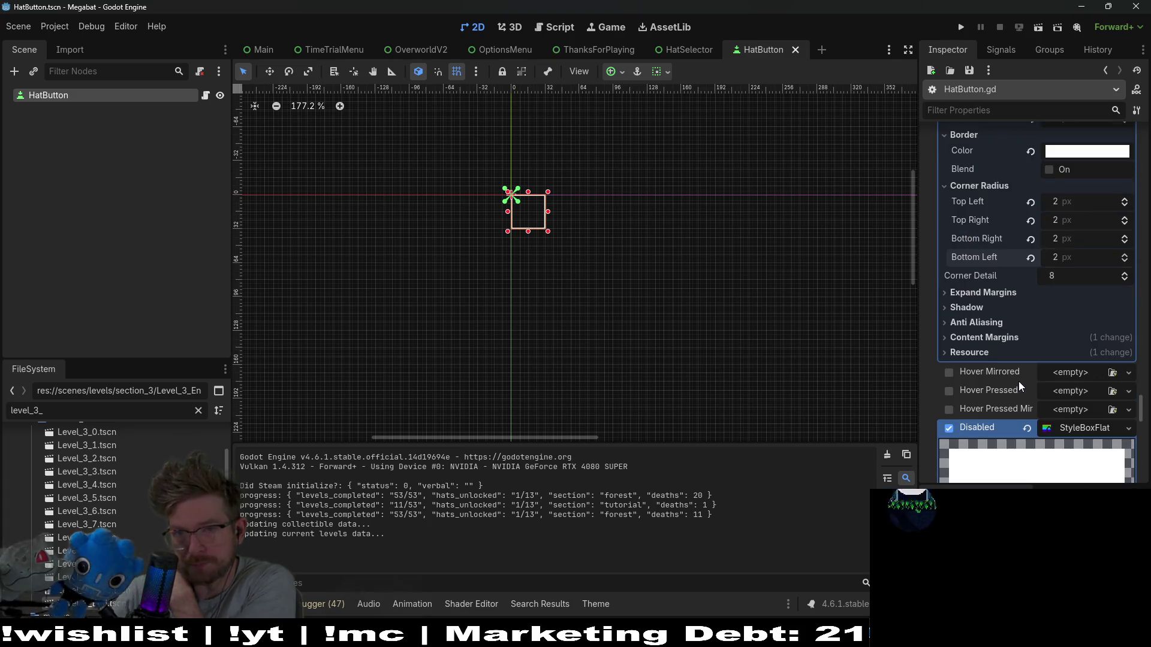
scroll(1018, 381, up, 4)
scroll(1019, 381, down, 4)
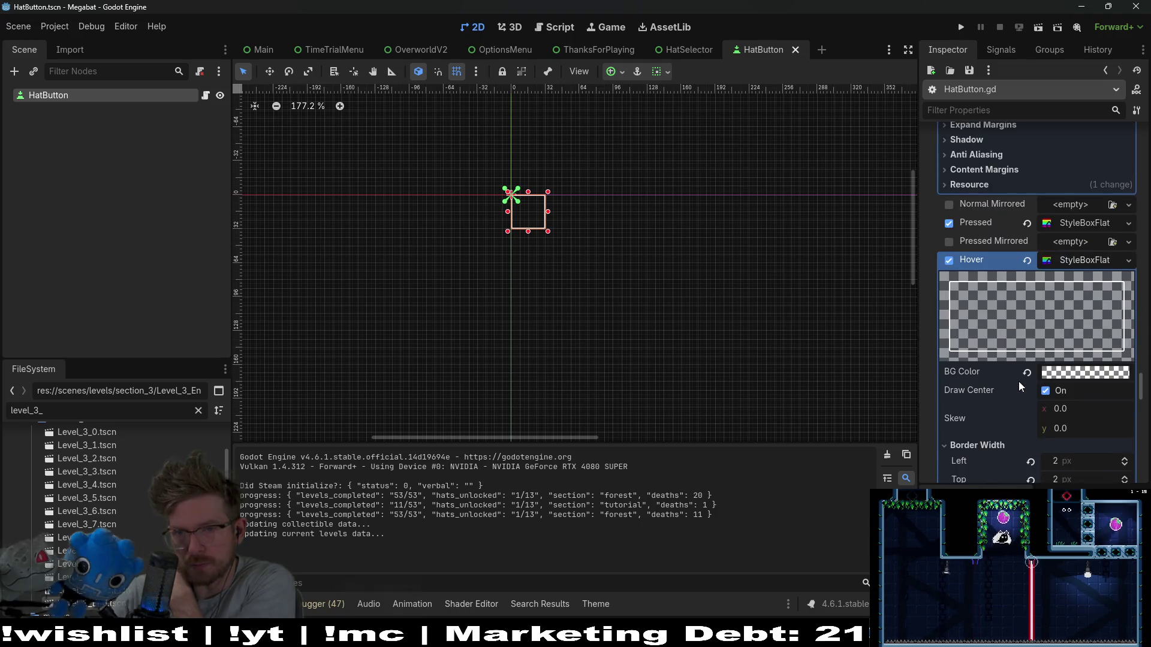
scroll(1019, 381, down, 6)
scroll(1019, 381, up, 5)
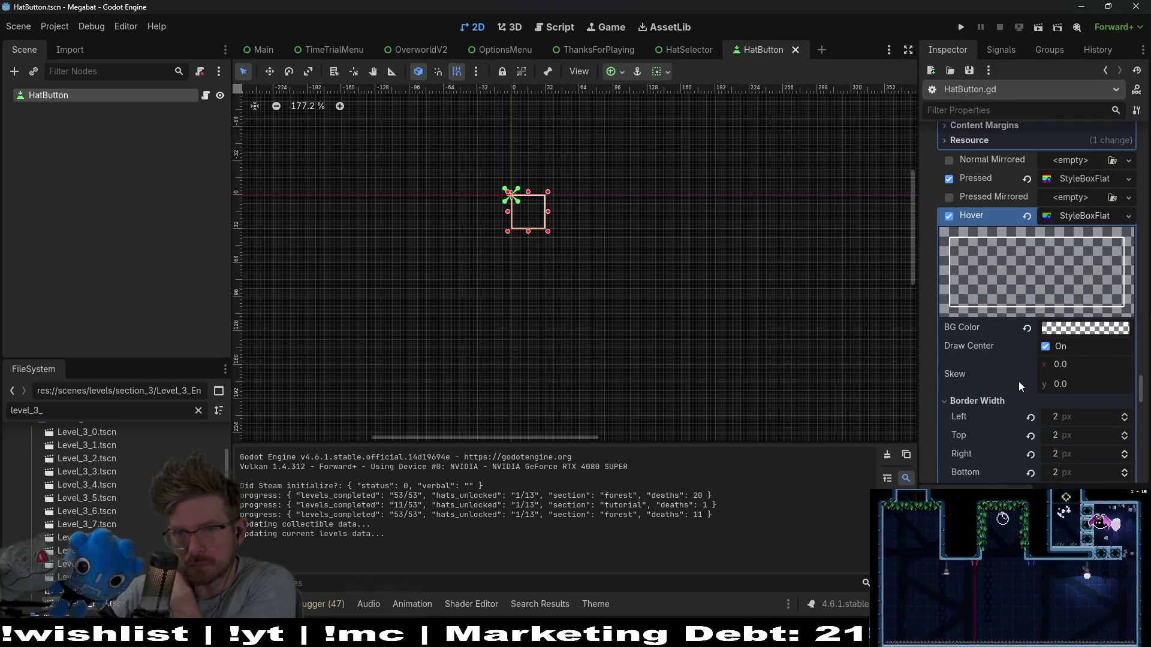
scroll(1018, 381, down, 12)
scroll(1018, 381, down, 5)
scroll(1019, 381, down, 3)
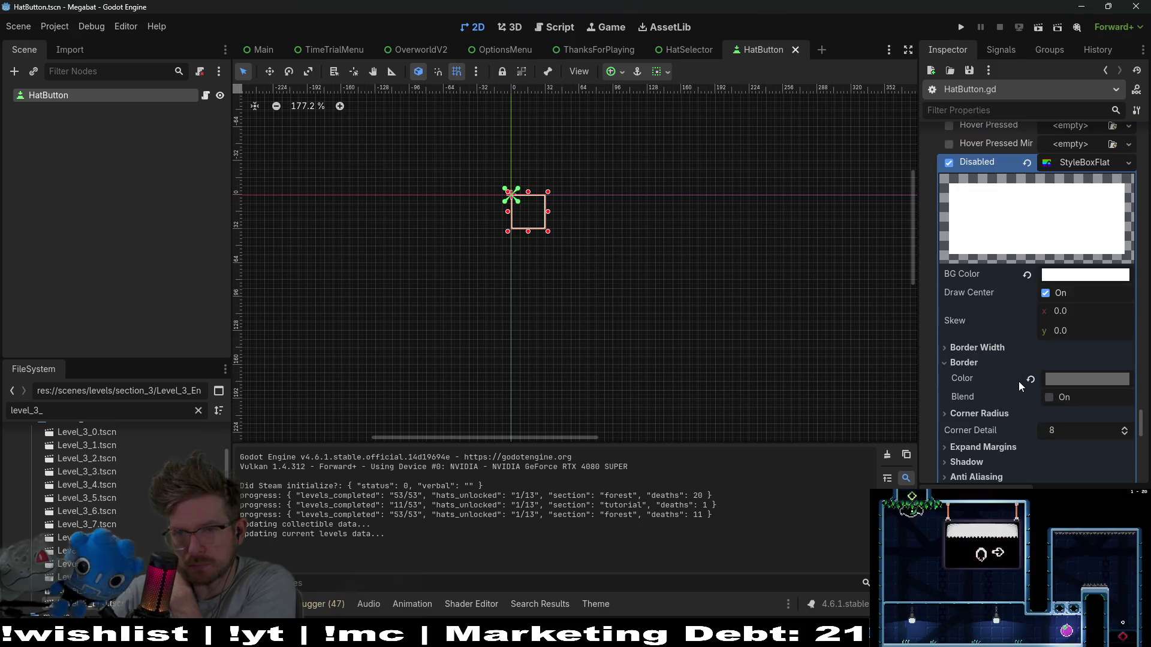
click(1076, 378)
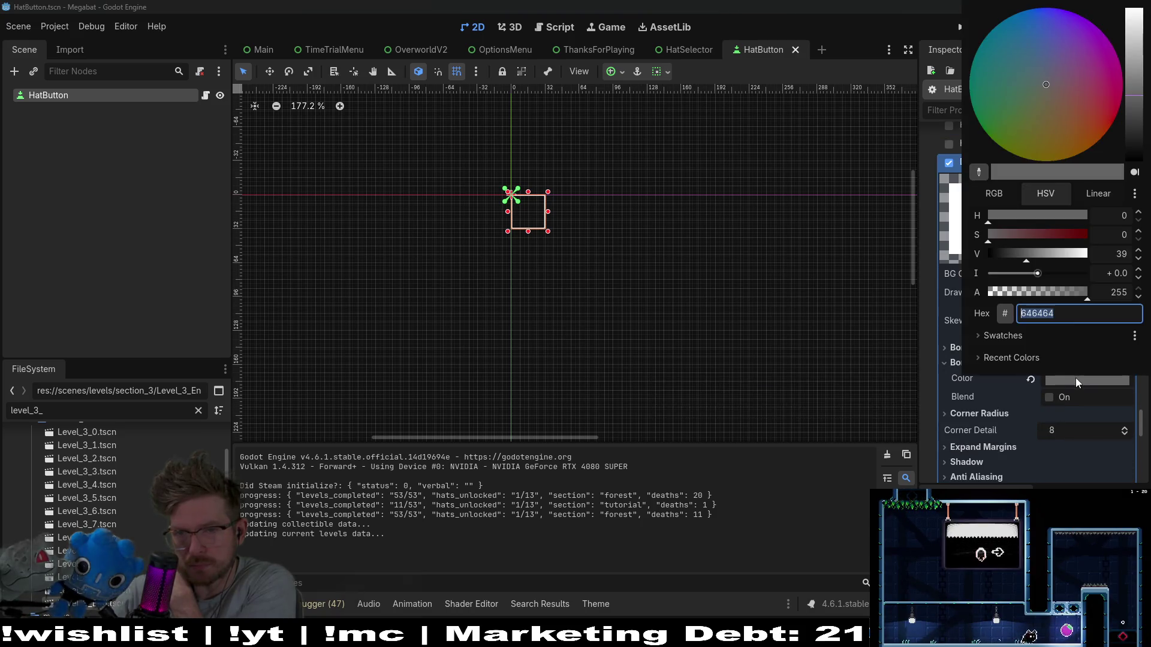
drag(1059, 259, 1115, 259)
click(937, 394)
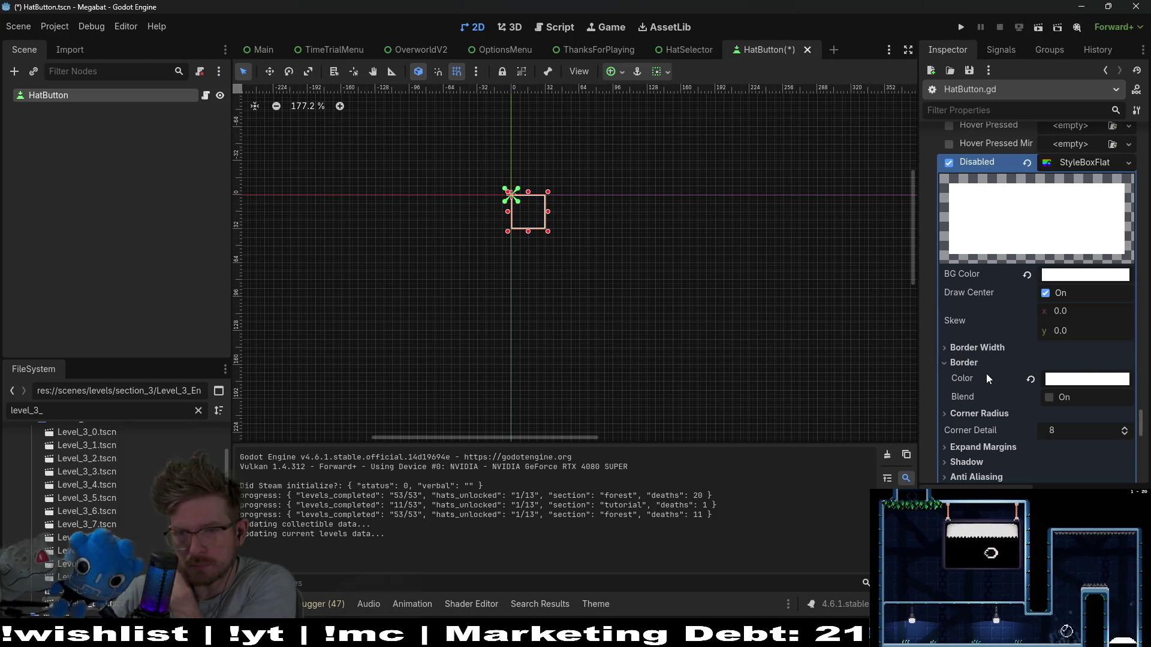
Give the disabled style a 1 px left border and 1 px corner radii, then run the project.
click(945, 349)
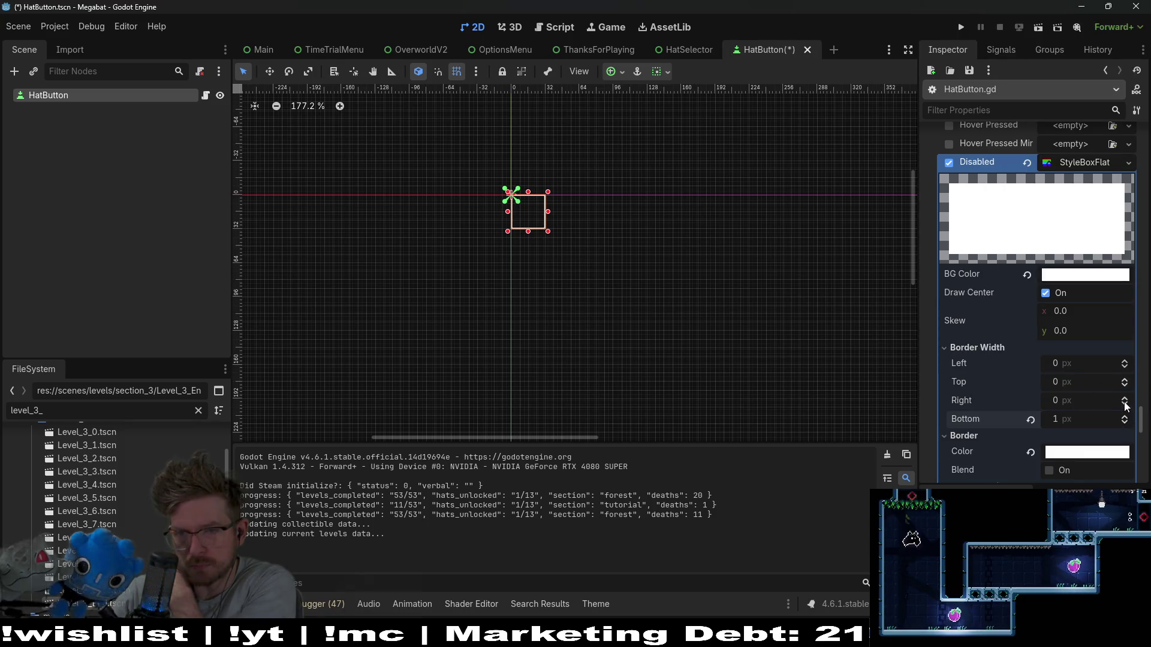
click(1124, 361)
scroll(1073, 418, down, 4)
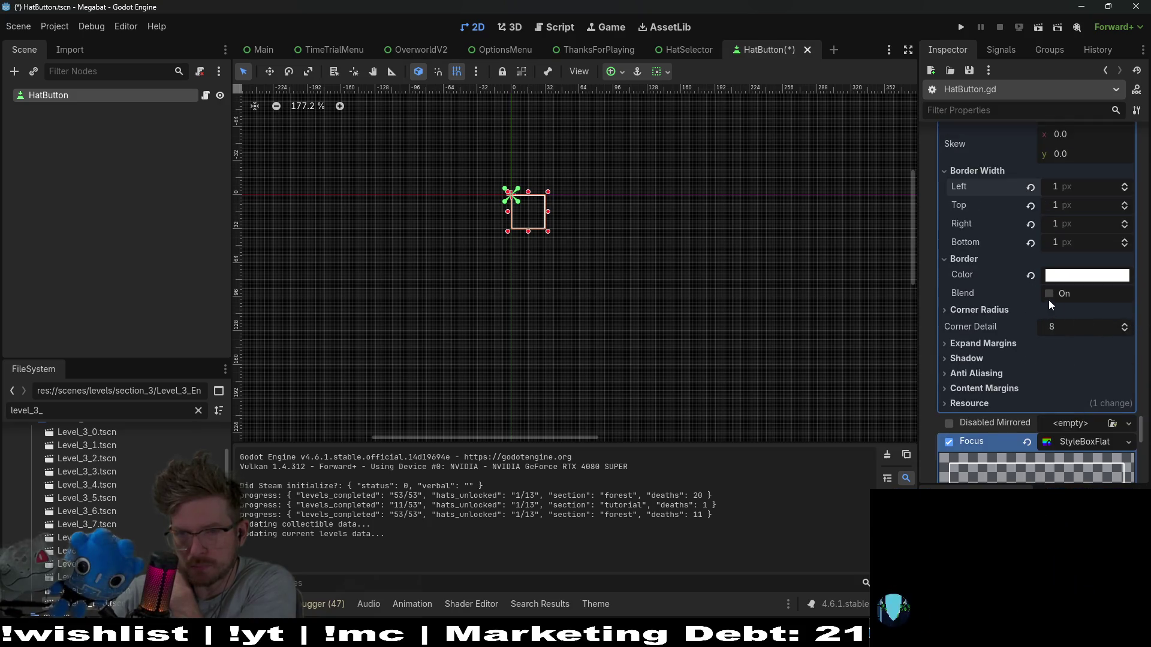
click(977, 308)
click(1125, 324)
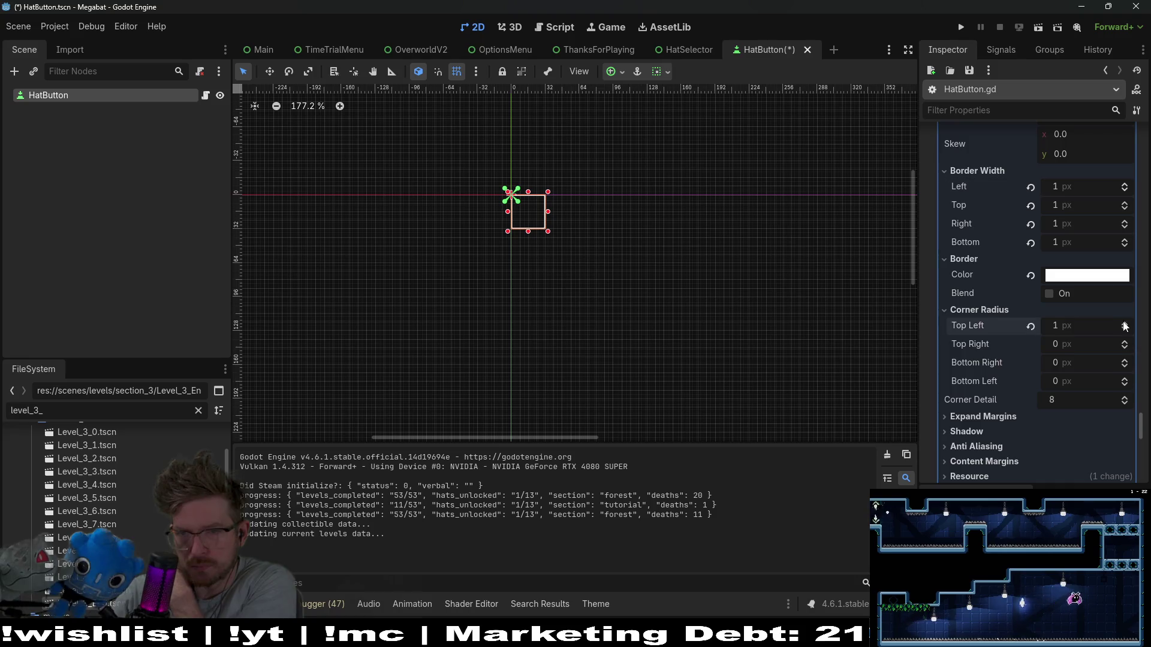
click(1125, 342)
click(1125, 361)
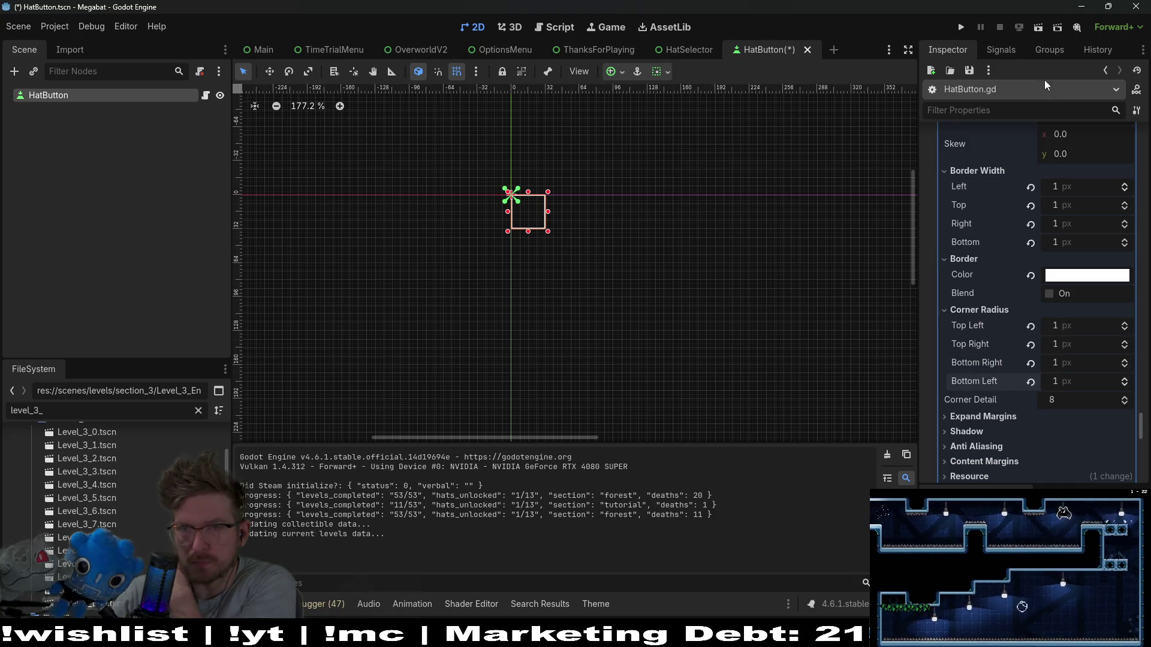
click(959, 28)
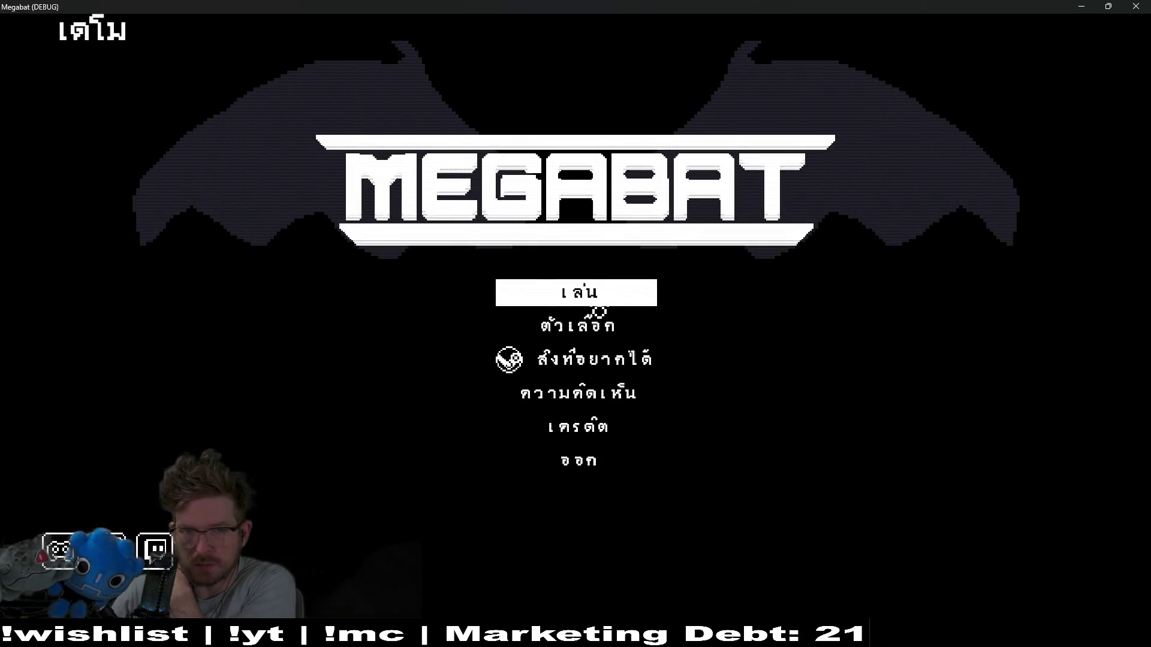
Load the first profile, enter level 04 of the first tower and pause.
click(598, 305)
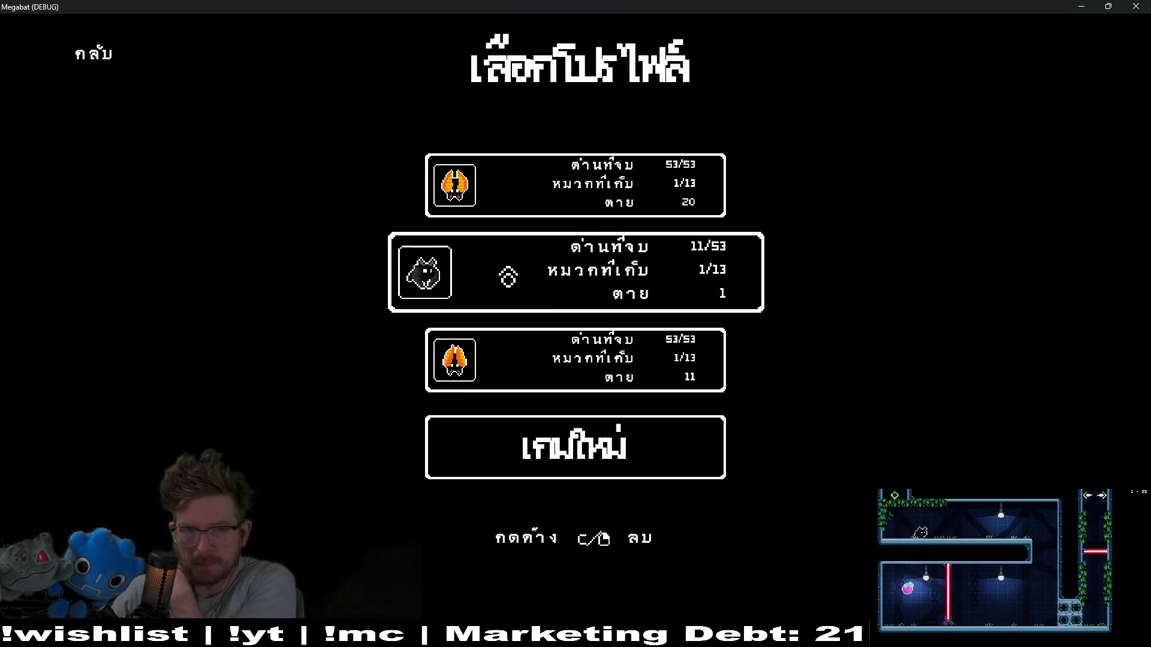
click(495, 163)
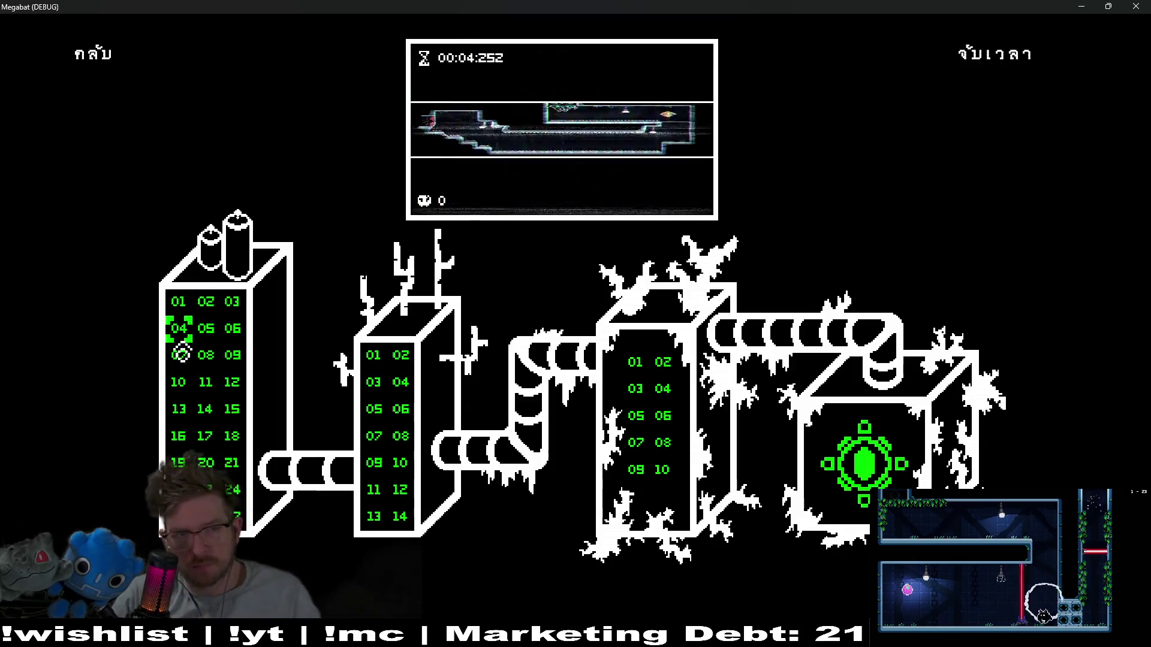
click(179, 328)
key(Escape)
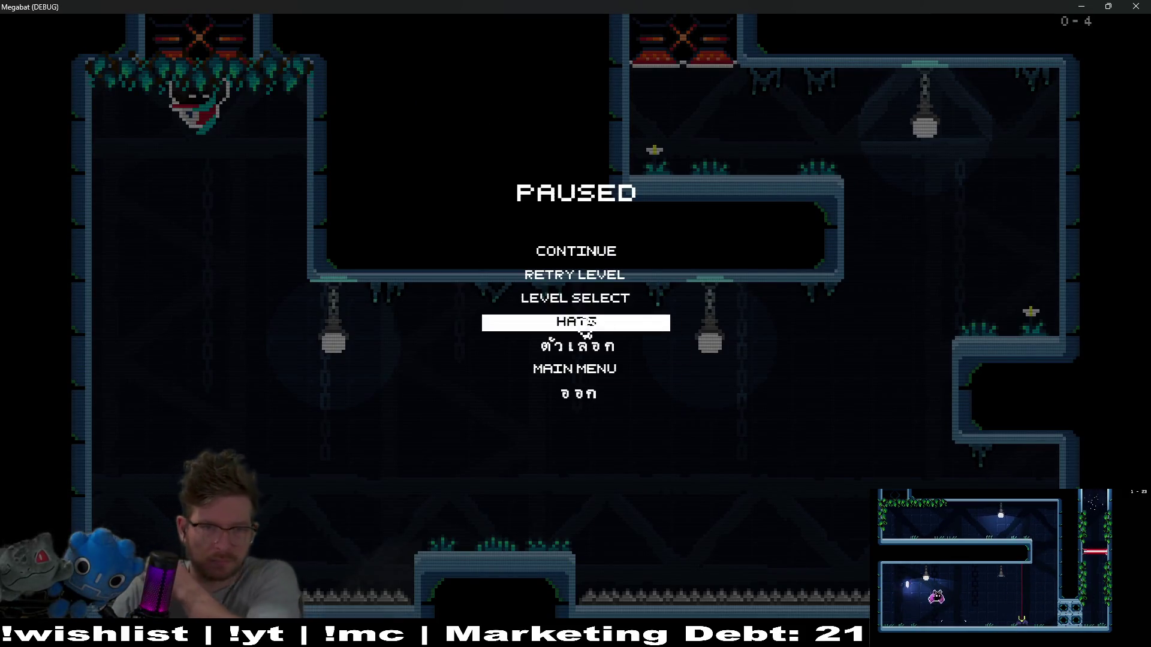
Move through the hat grid (snake hat, red baseball cap, crown hat), then return to the pause menu.
click(584, 328)
key(Right)
key(Right)
key(Right)
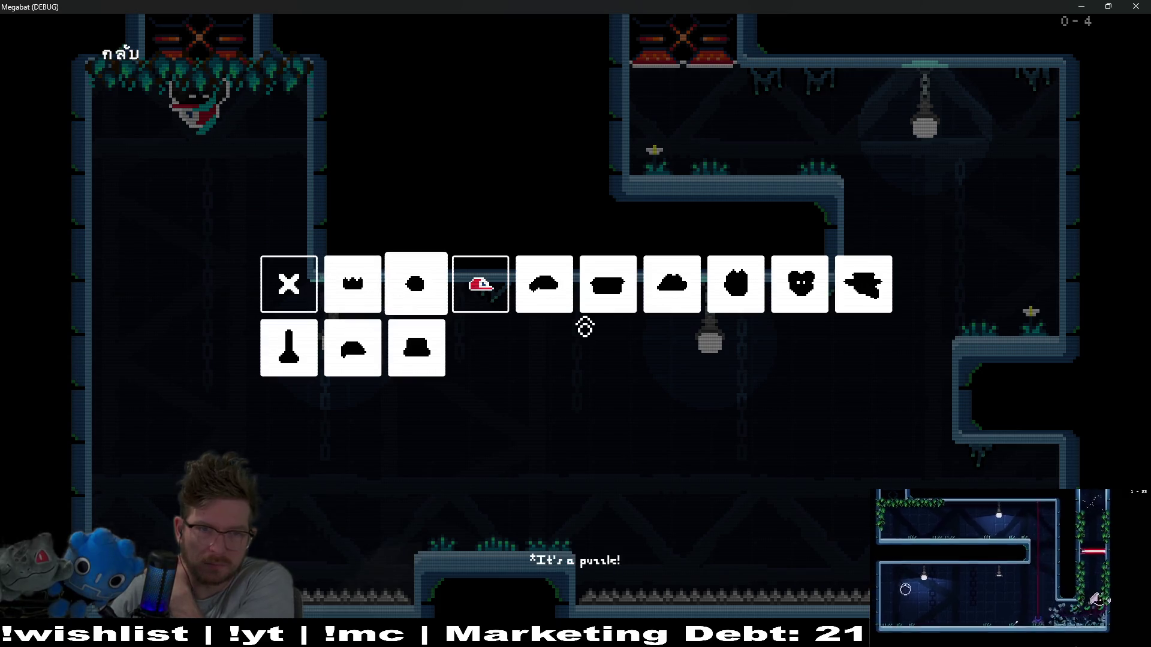
key(Left)
key(Left)
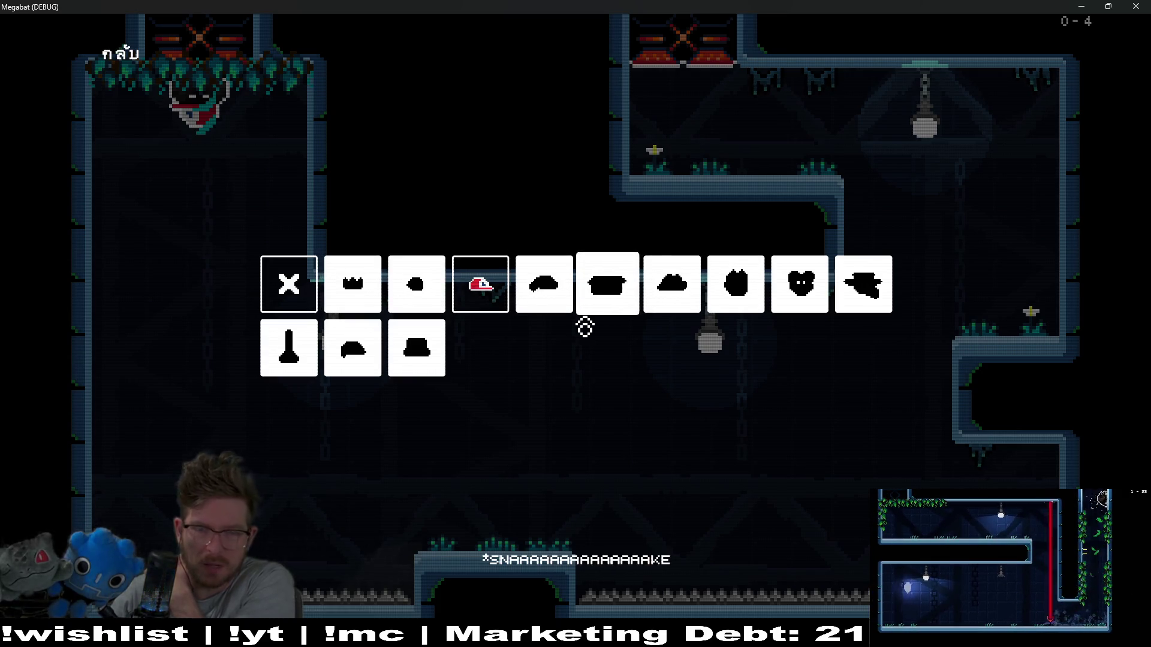
key(Right)
key(Left)
key(Left)
key(Left)
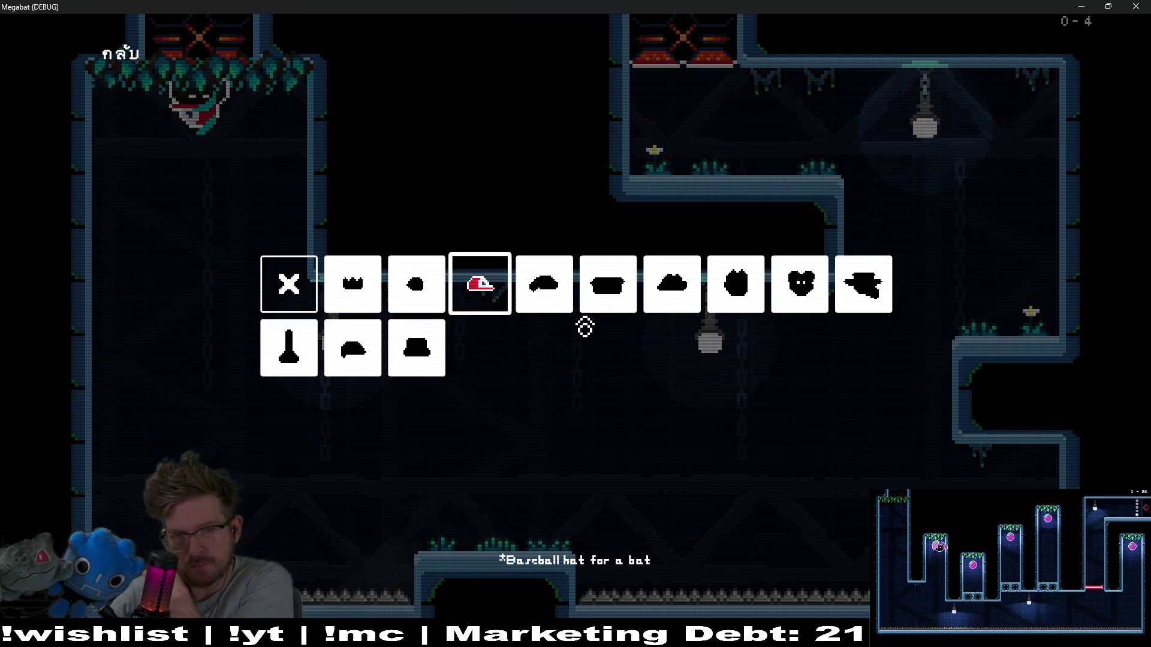
key(Left)
key(Left)
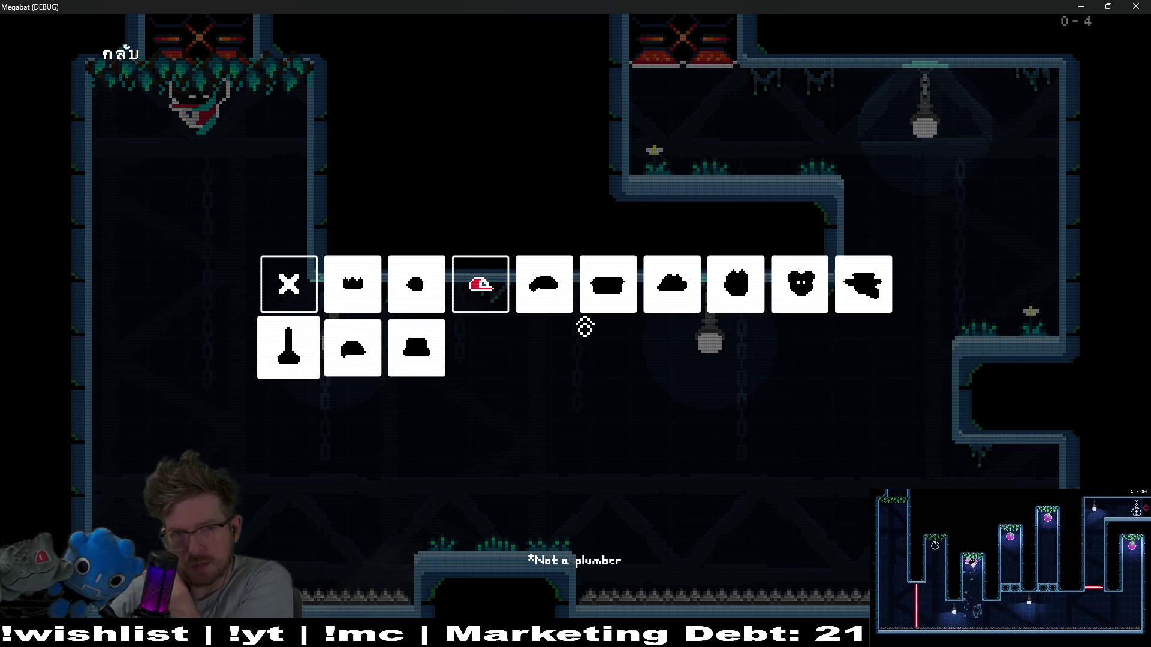
key(Up)
key(Right)
key(Right)
key(Right)
key(Right)
key(Right)
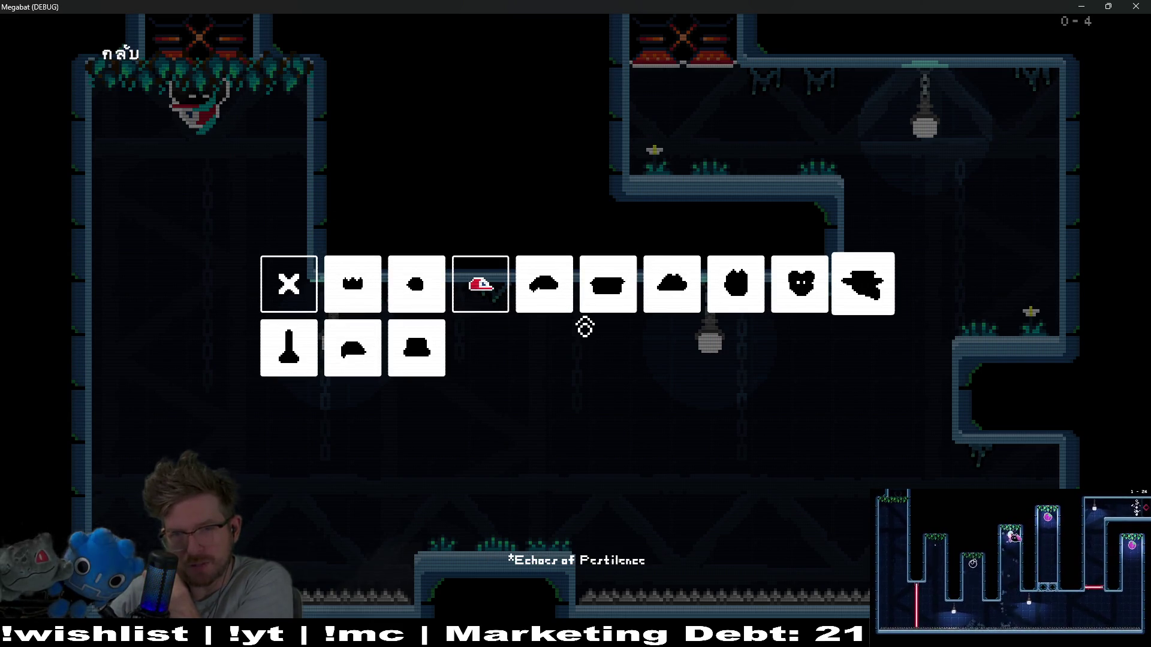
key(Left)
key(Left)
key(Left)
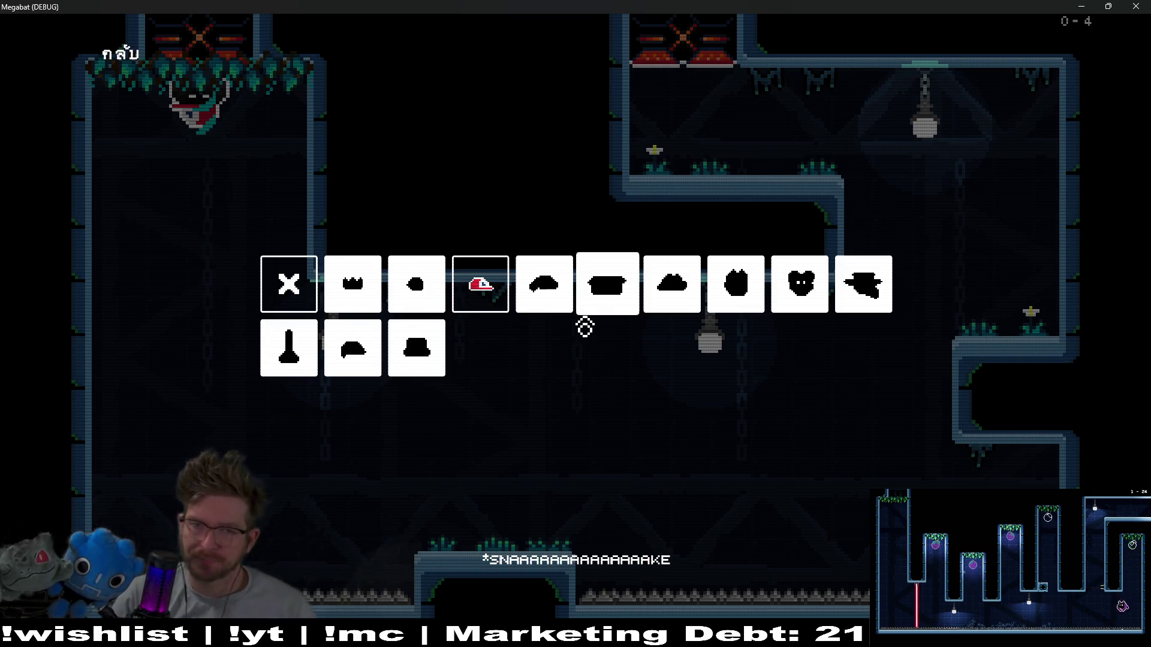
key(Right)
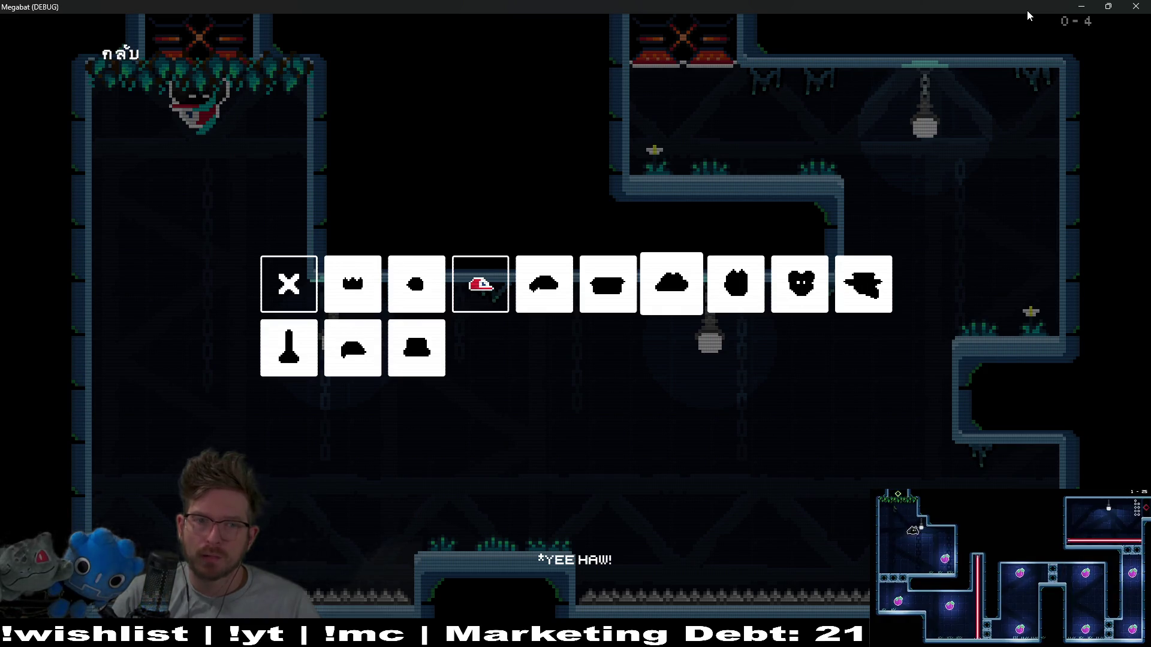
key(Escape)
From level select, start level 01 of the third tower.
key(Down)
key(Down)
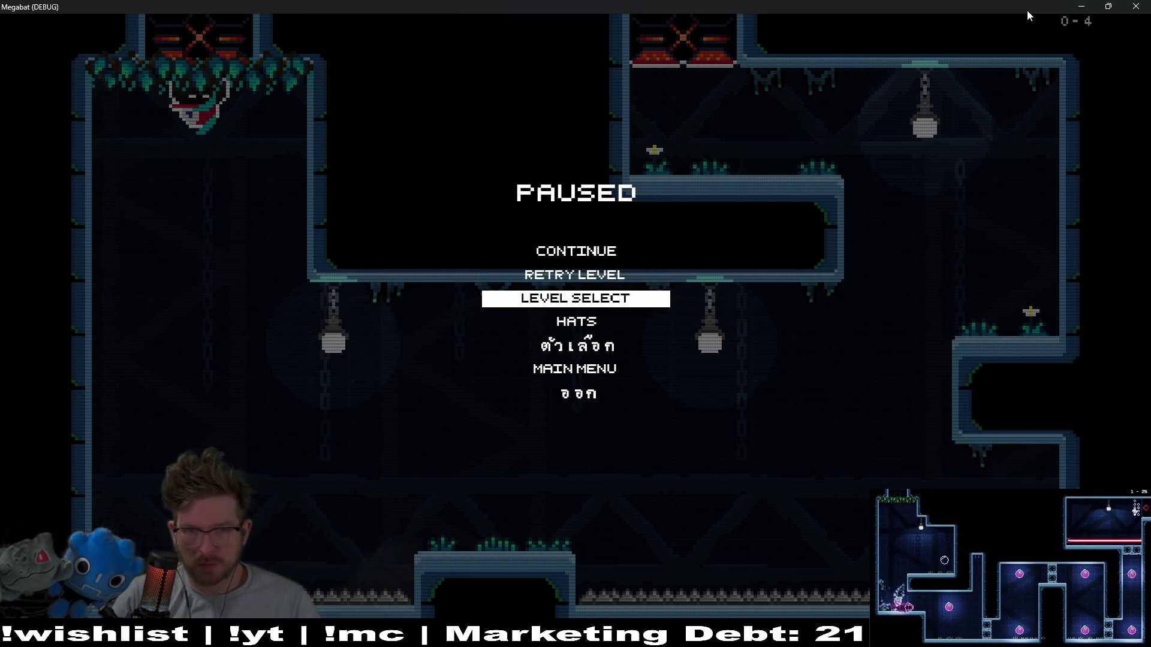
key(Return)
key(Right)
key(Right)
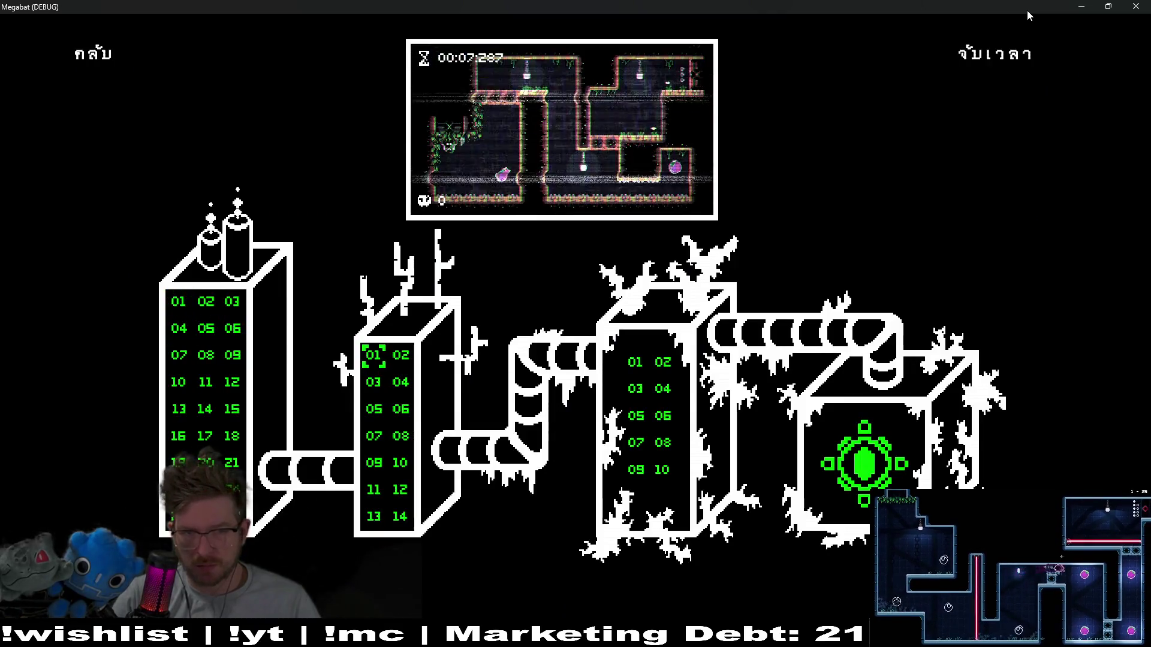
key(Right)
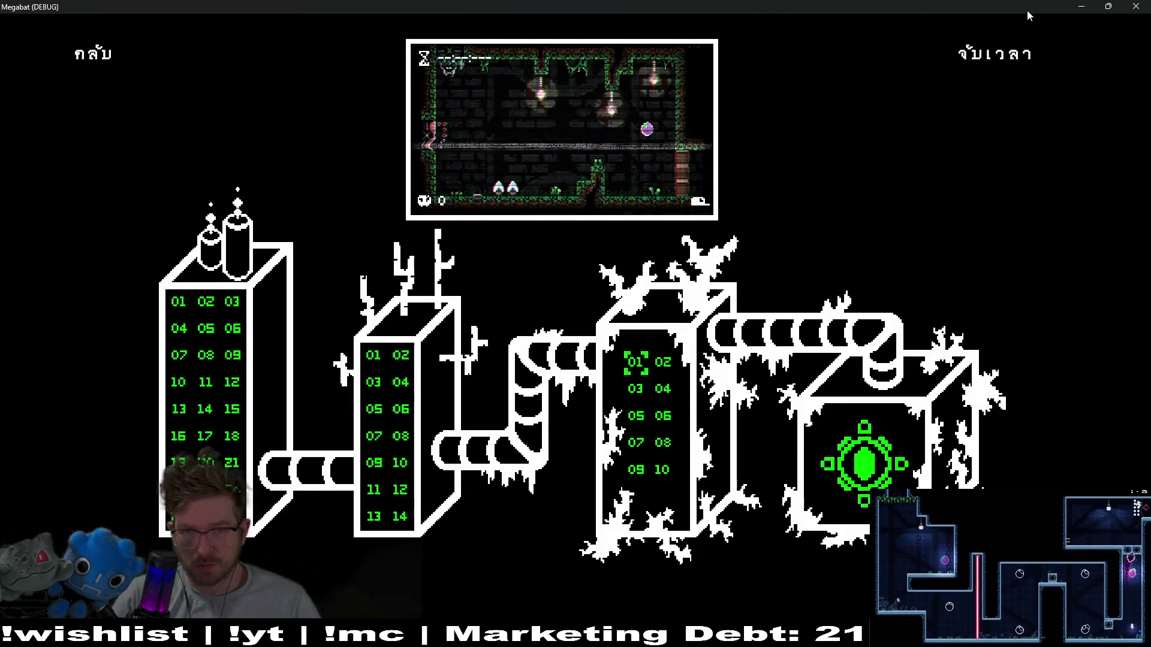
key(Return)
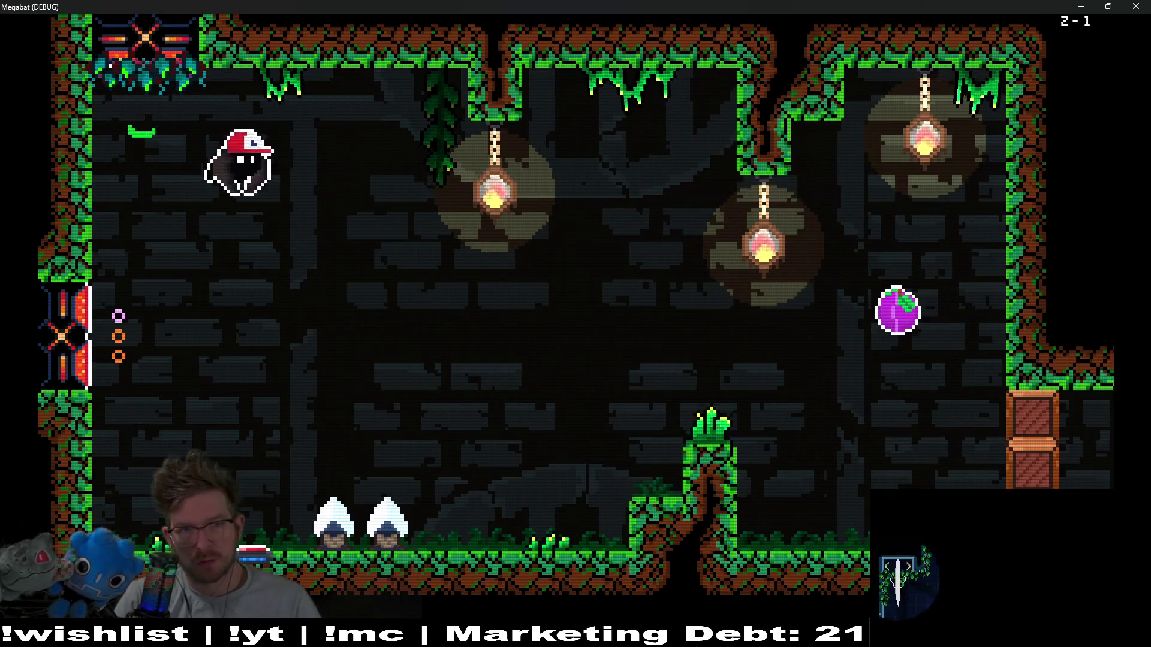
Fly the bat through the rooms, collecting fruit and pressing the red button, past the elf hat room.
key(Right)
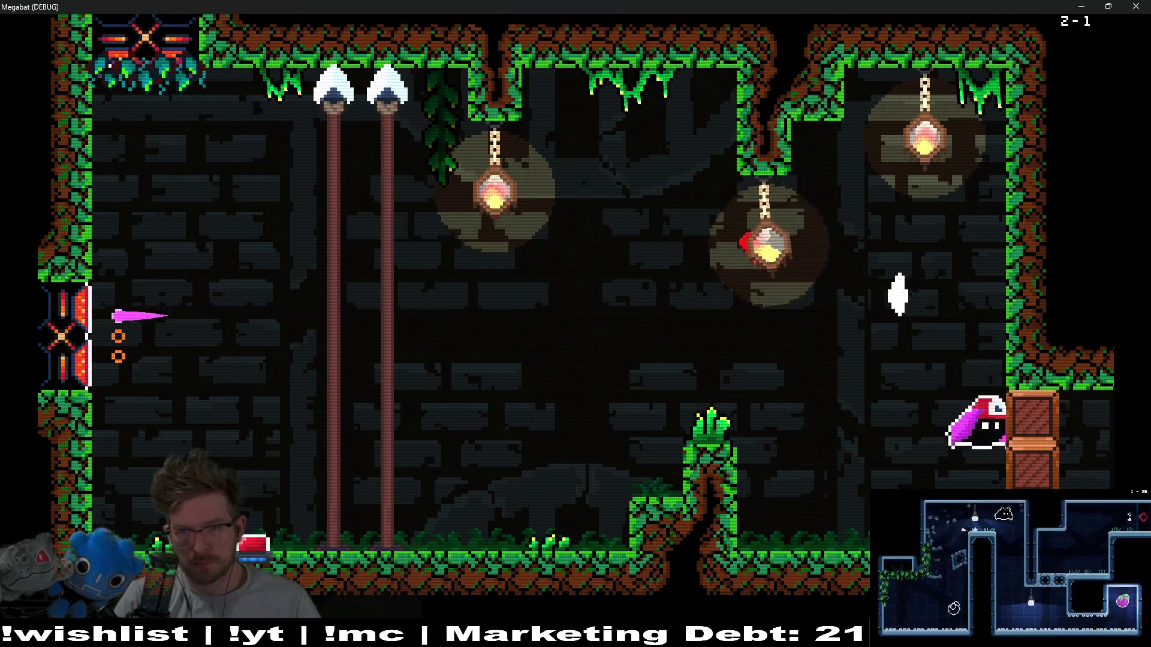
key(Right)
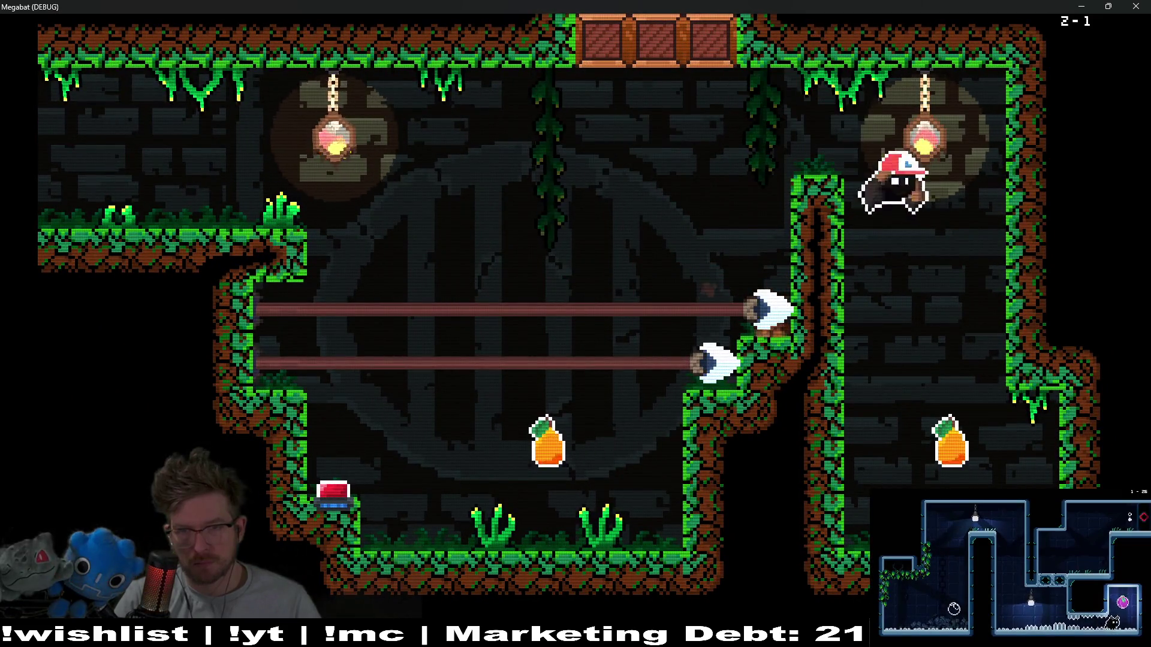
key(Left)
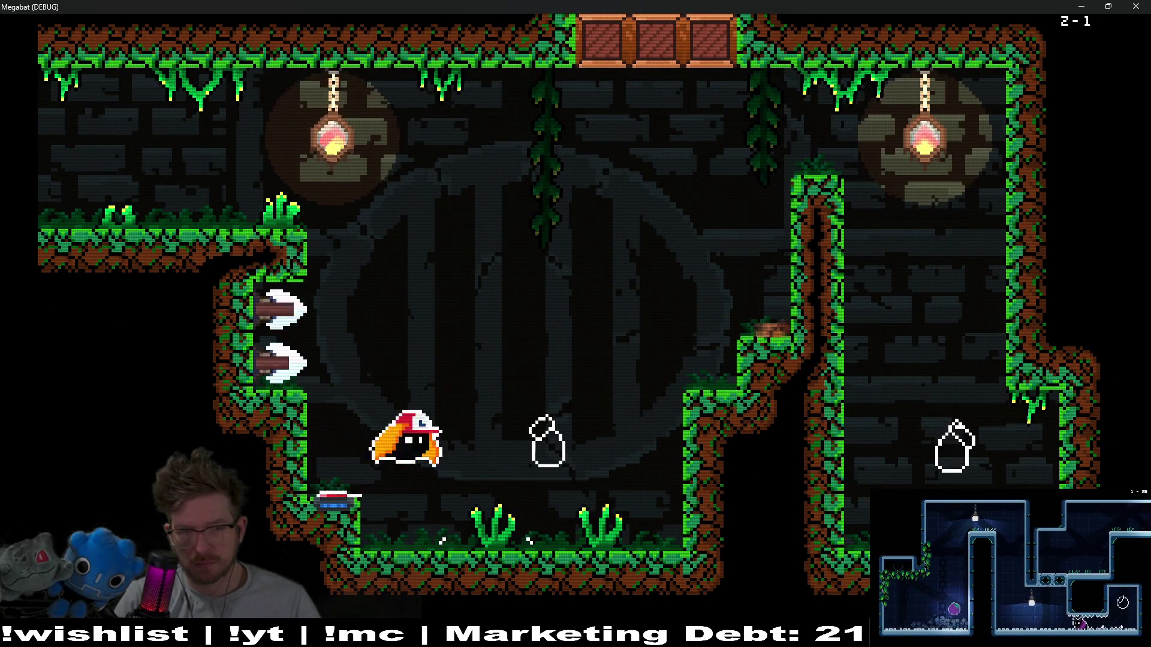
key(Left)
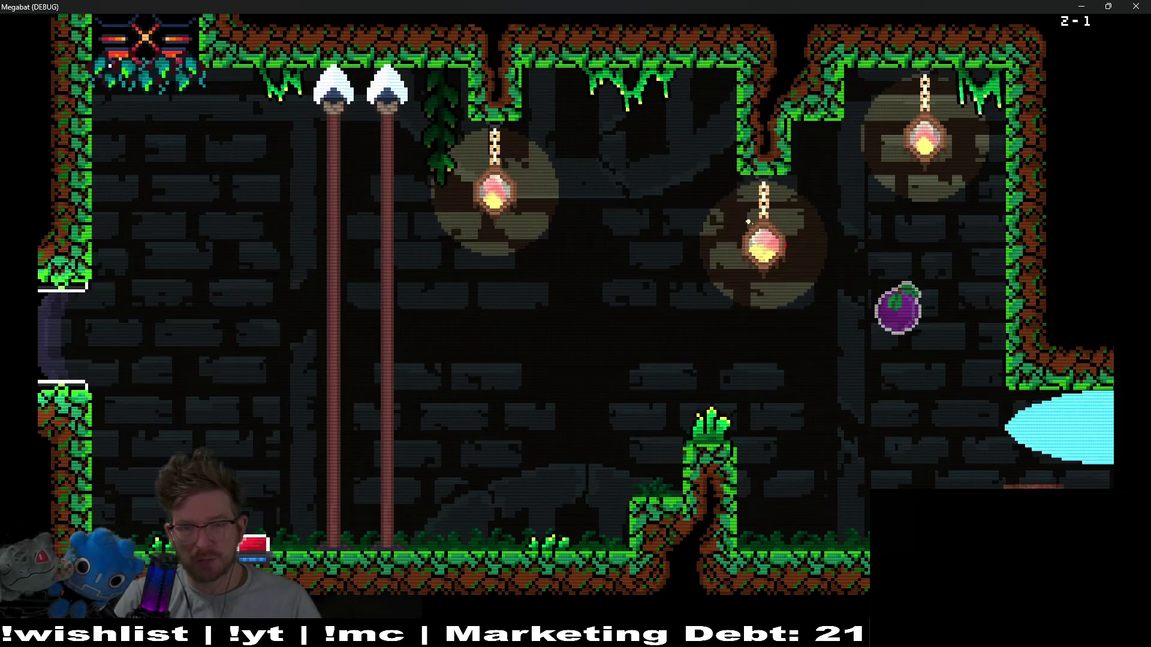
key(Right)
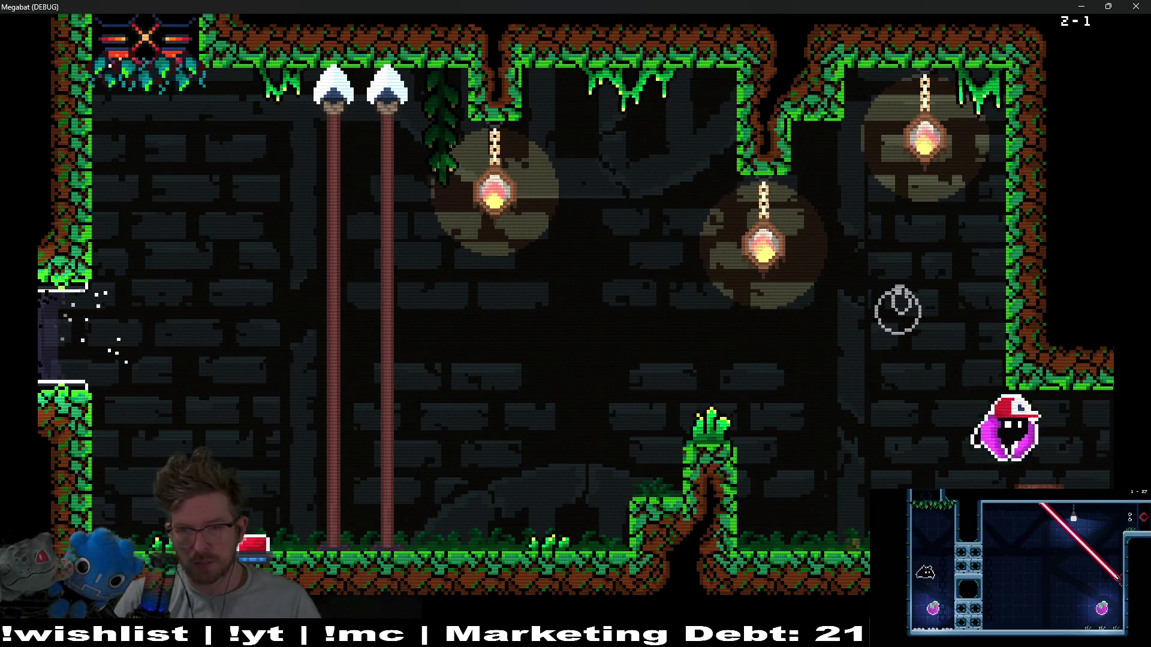
key(Right)
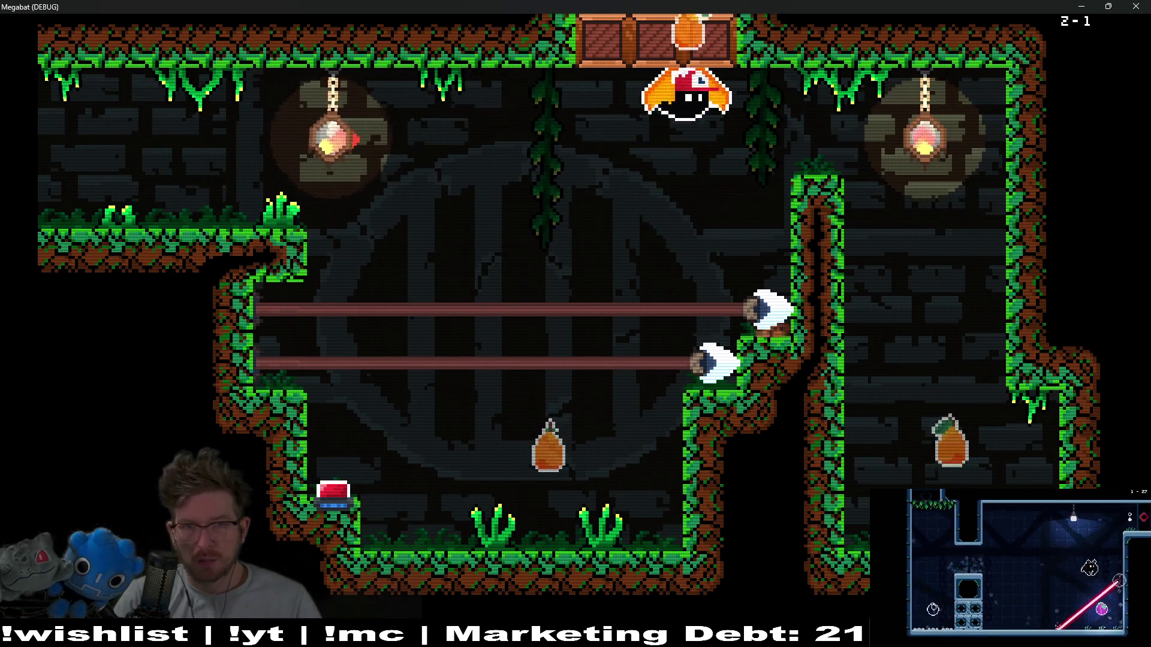
key(Left)
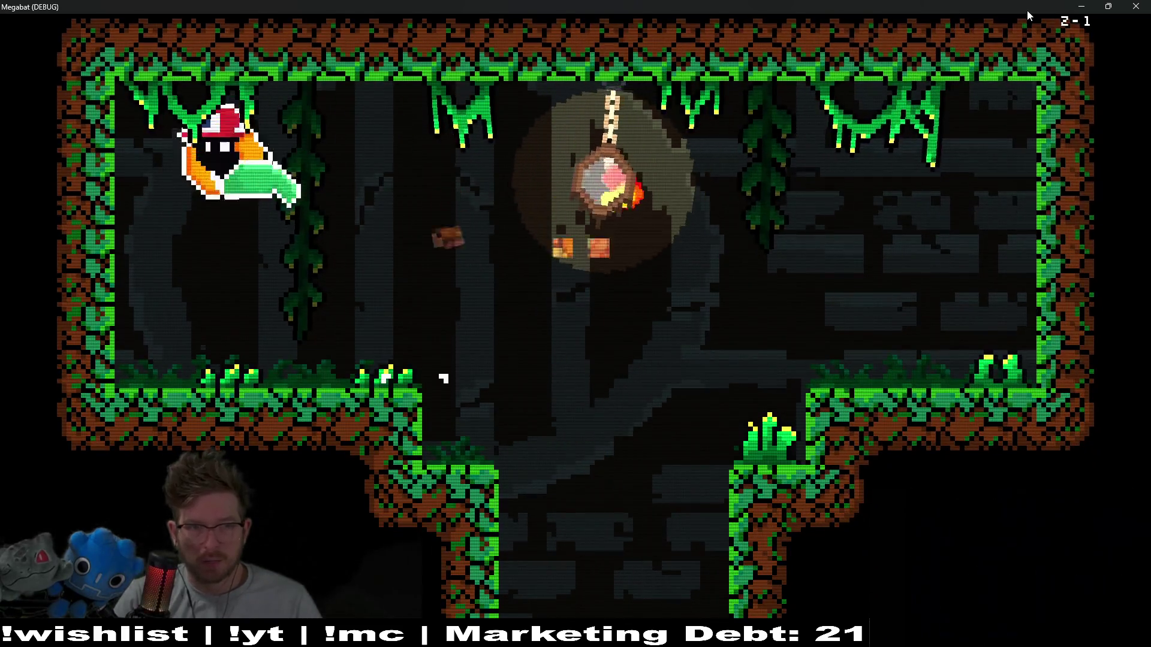
key(Right)
key(Right)
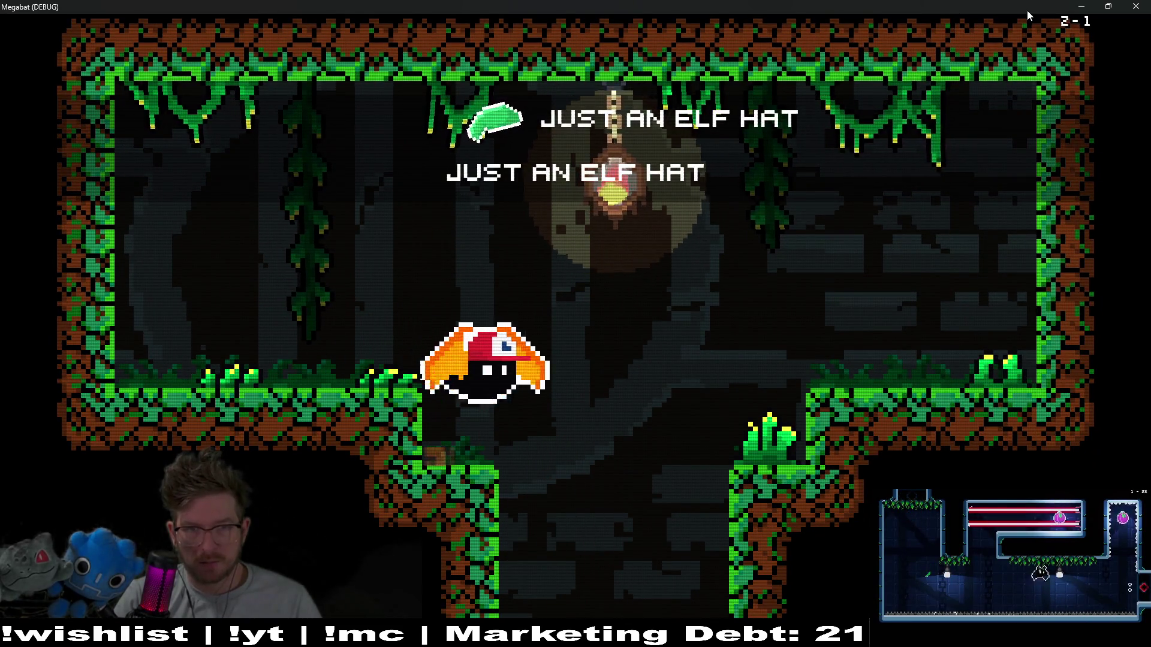
key(Left)
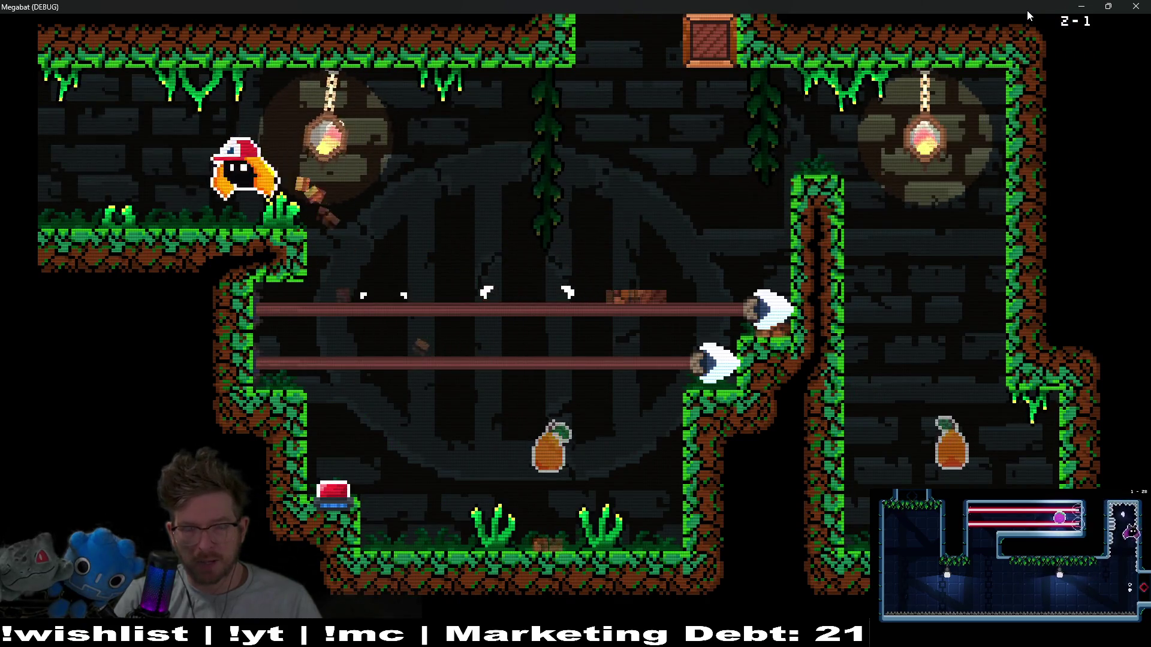
key(Left)
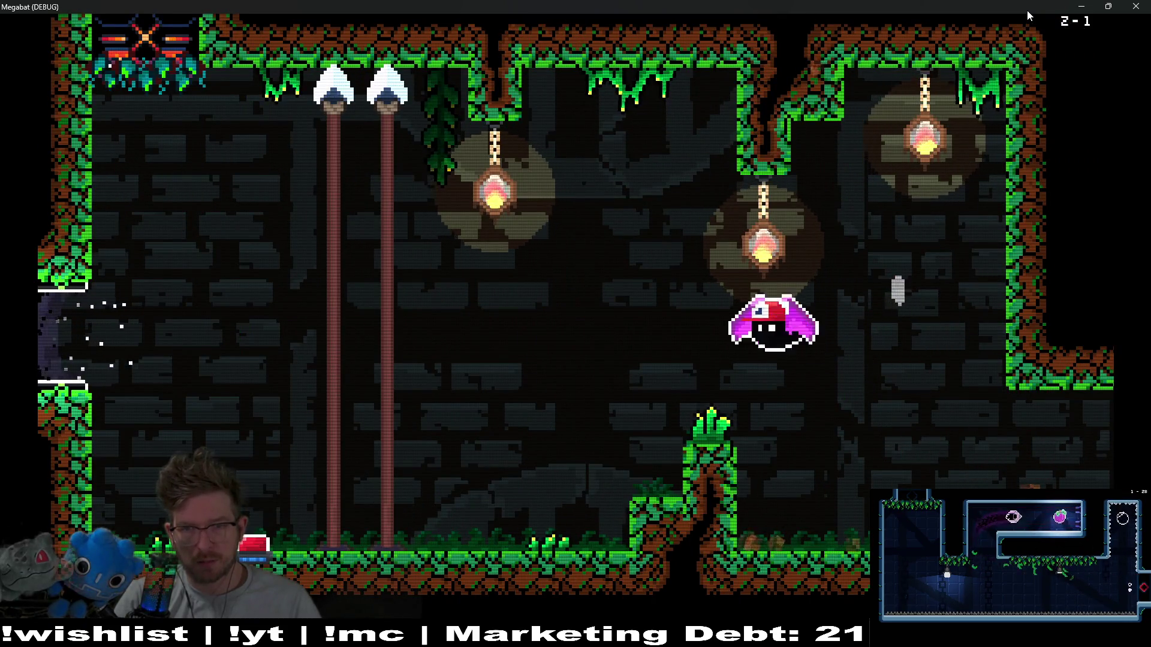
key(Left)
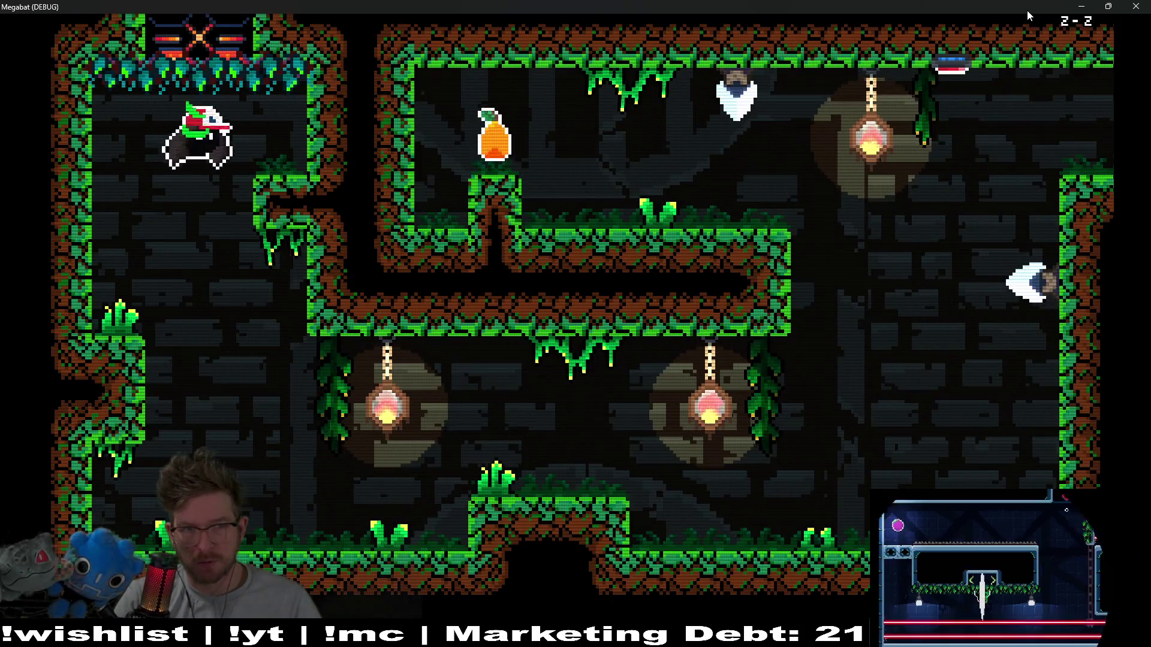
Drop into level 2-2, grab the pear and descend into the next room.
key(Right)
key(Right)
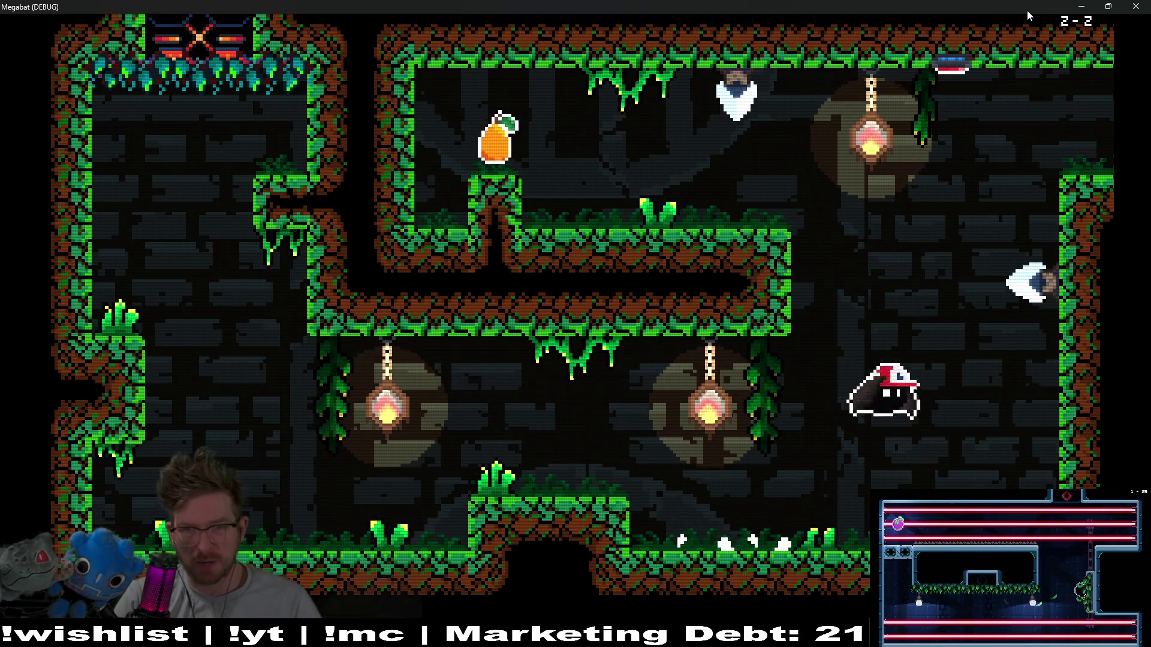
key(Left)
key(Right)
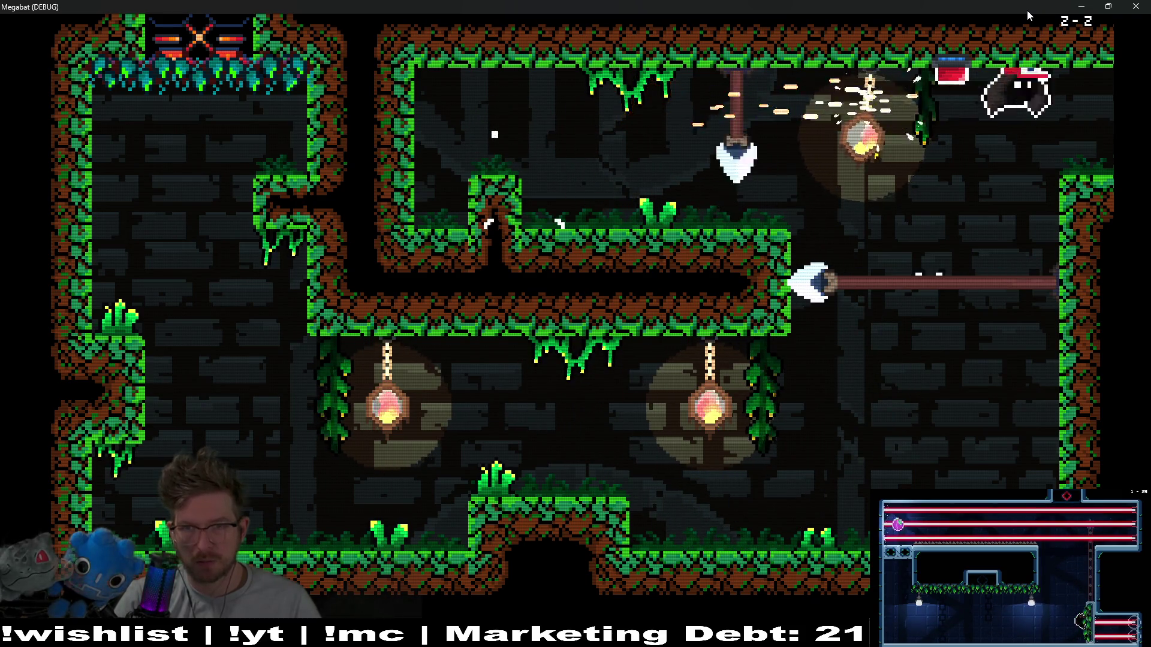
key(Down)
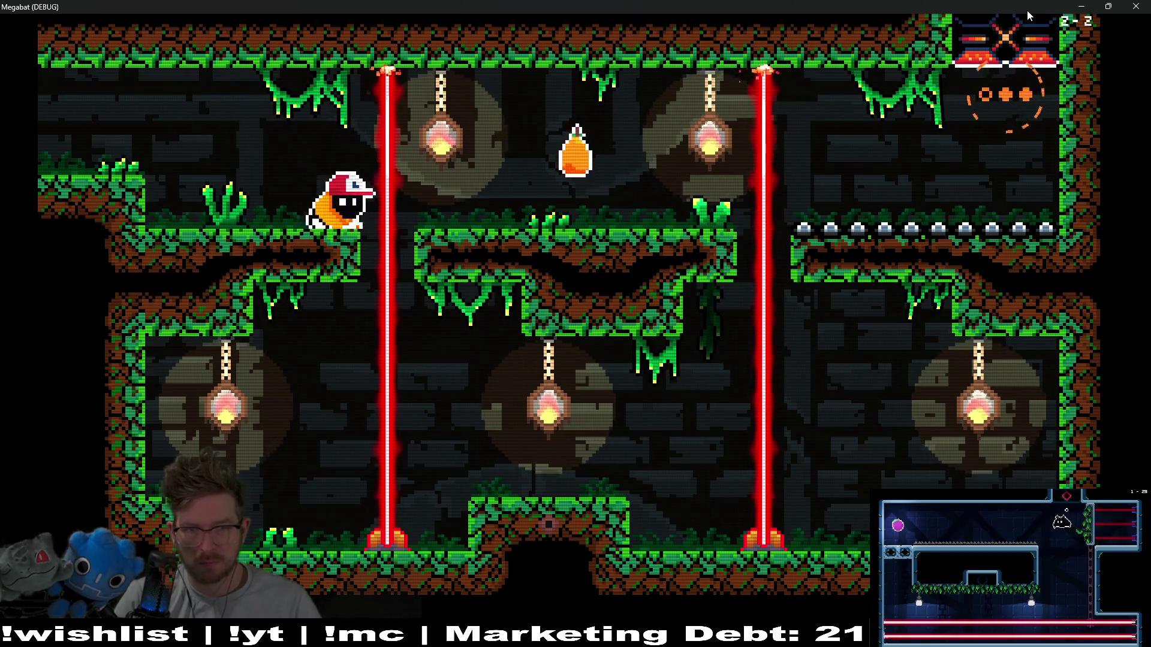
key(Up)
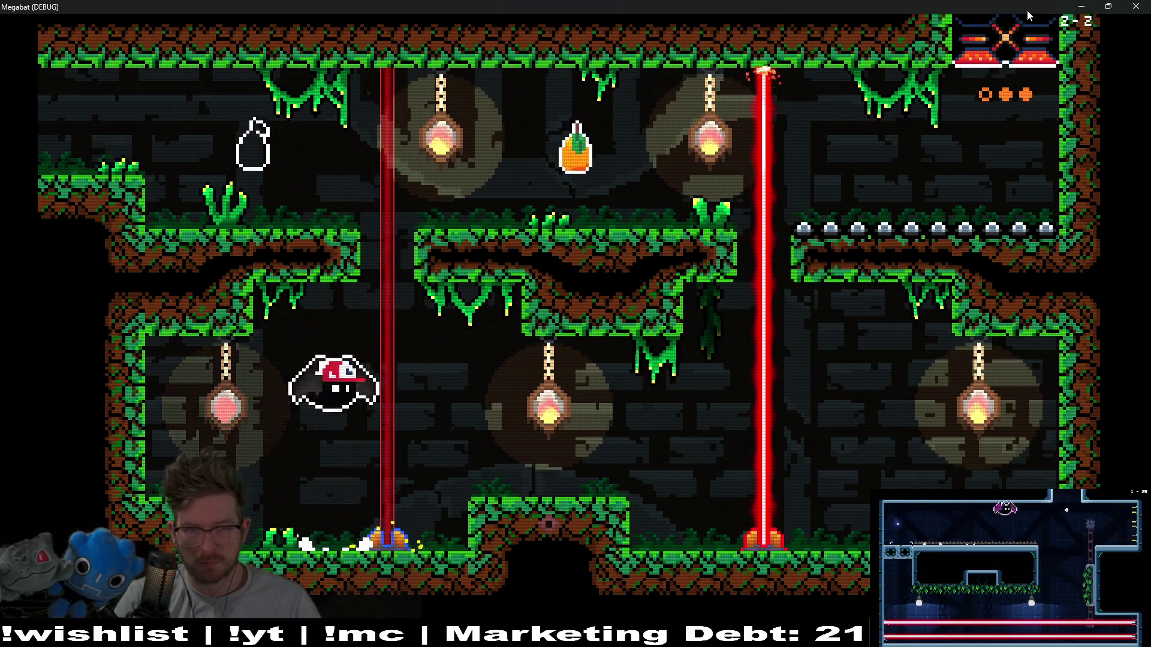
key(Right)
key(Left)
key(Down)
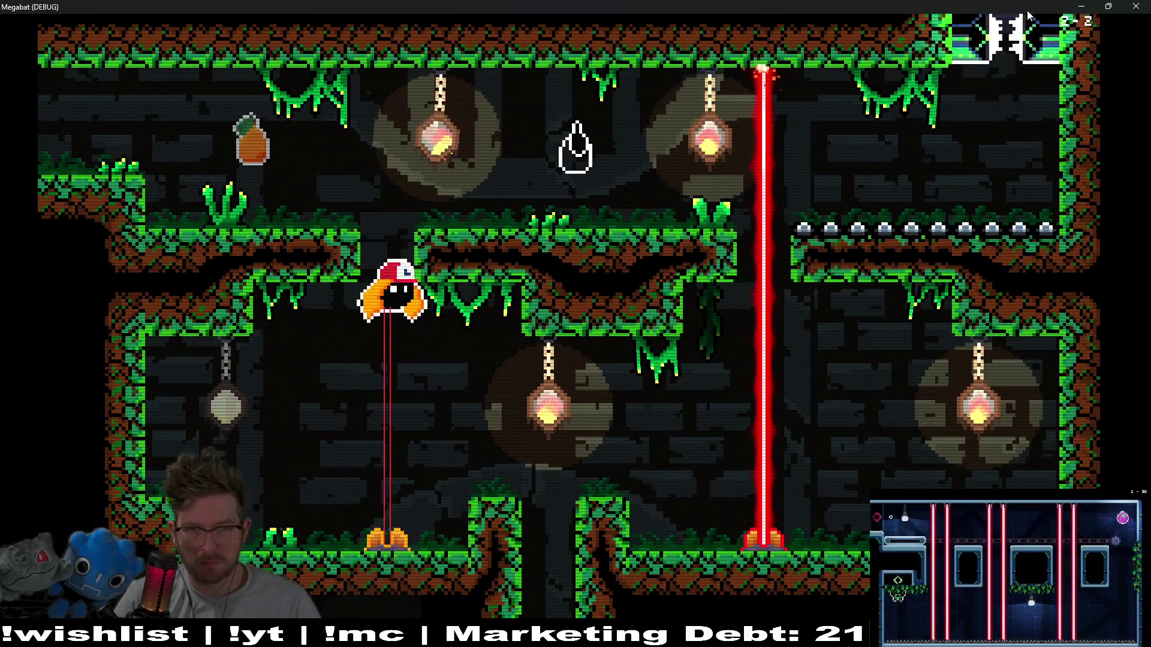
key(Right)
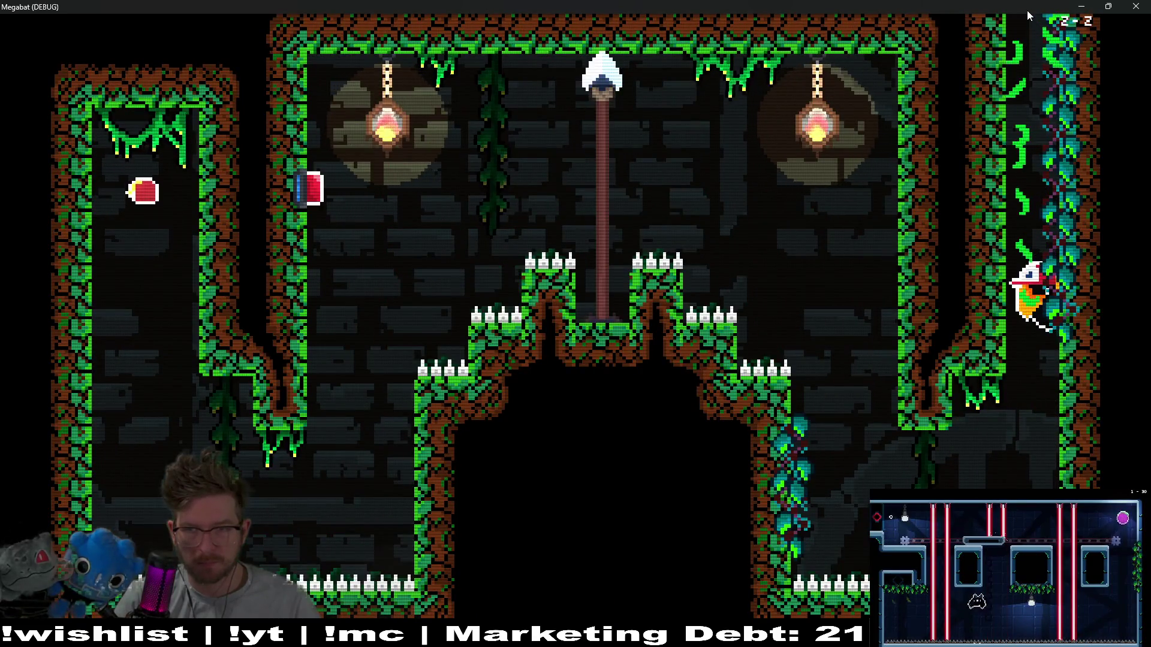
Pause the game and open the HATS picker.
key(Escape)
key(Down)
key(Down)
key(Down)
key(Return)
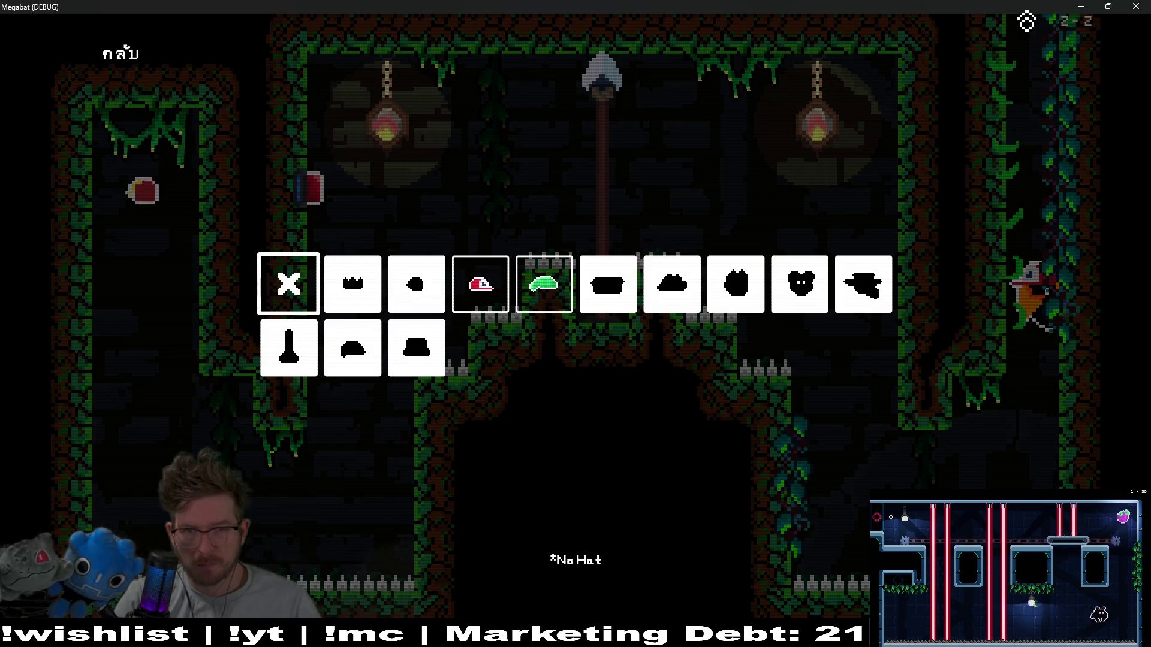
Browse the elf and crown hats, choose the red baseball cap, and return to the pause menu.
key(Right)
key(Right)
key(Right)
key(Left)
key(Left)
key(Left)
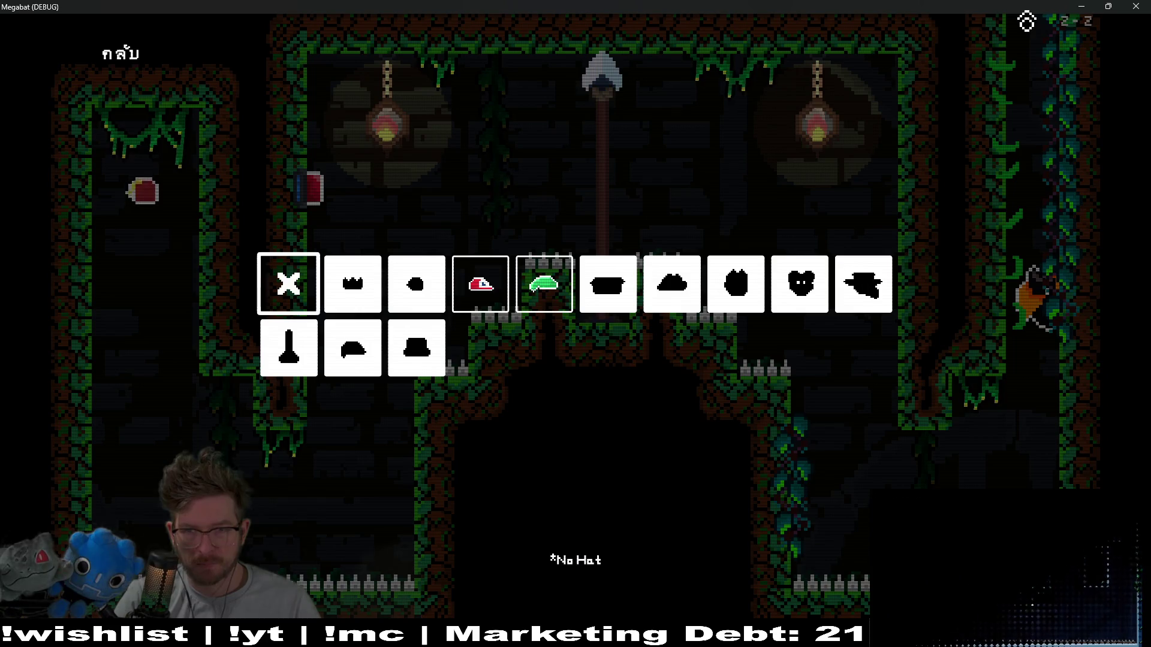
key(Right)
key(Right)
key(Right)
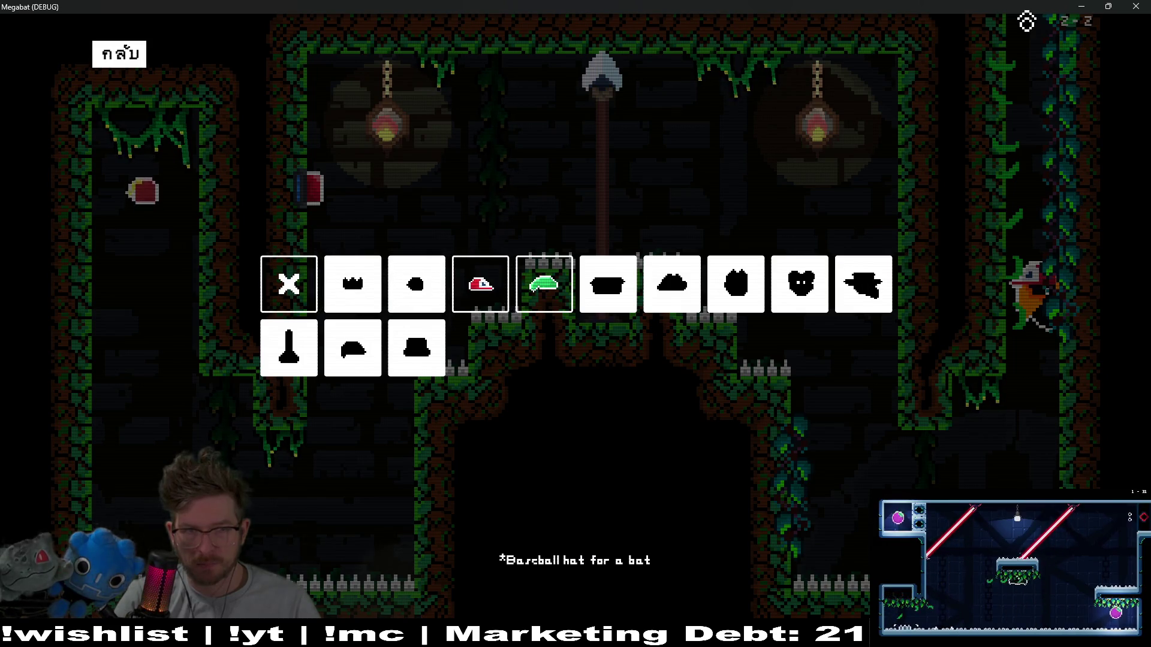
key(Escape)
Resume play and fly the bat through the left and right shafts into the laser room.
key(Return)
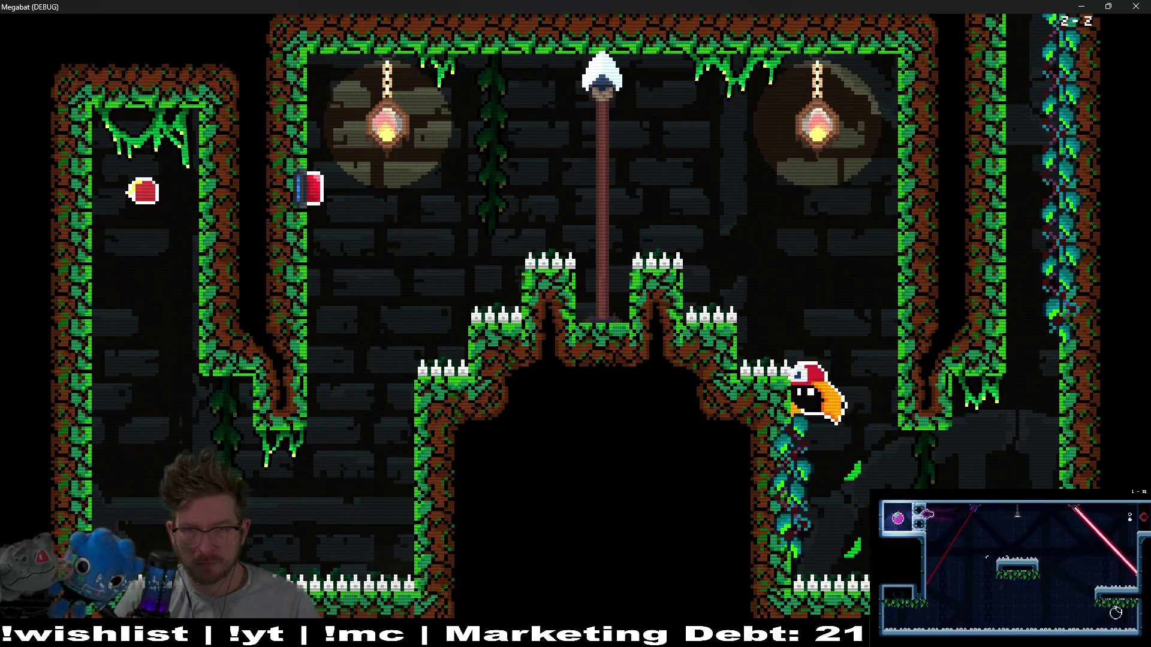
key(Left)
key(Left)
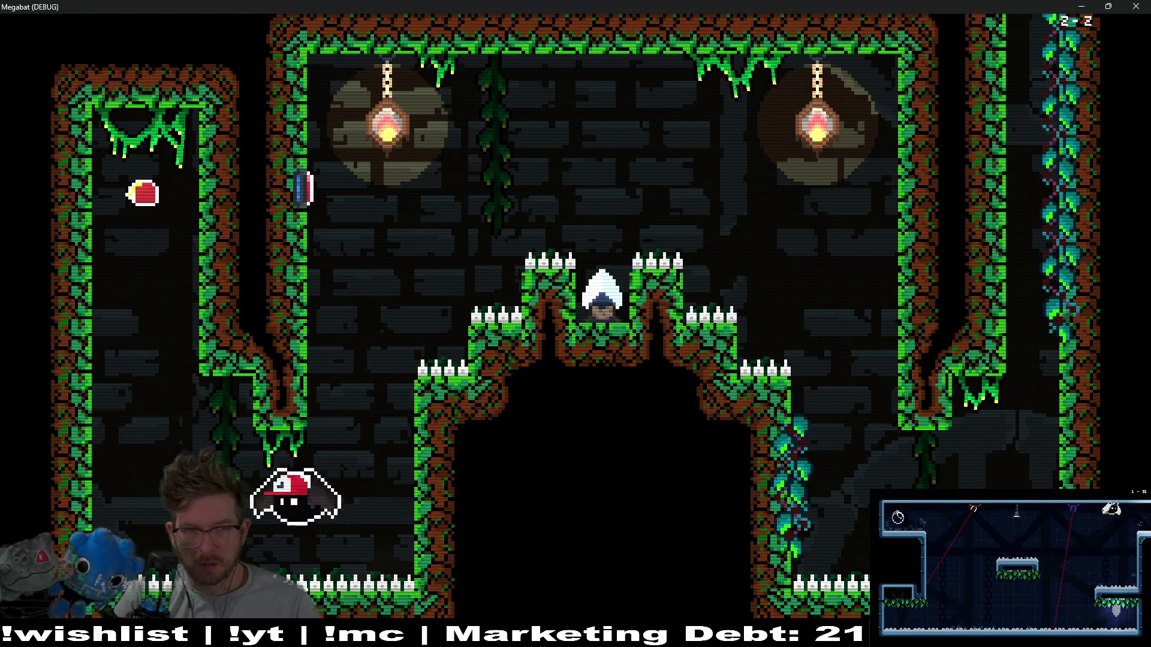
key(Up)
key(Down)
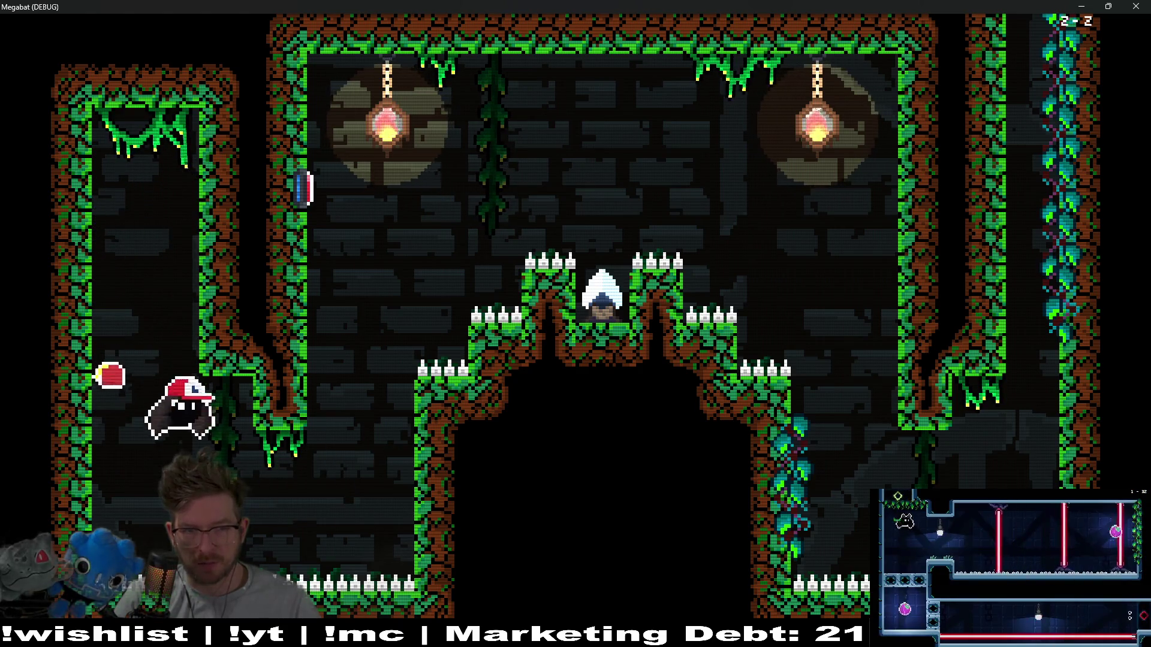
key(Right)
key(Up)
key(Right)
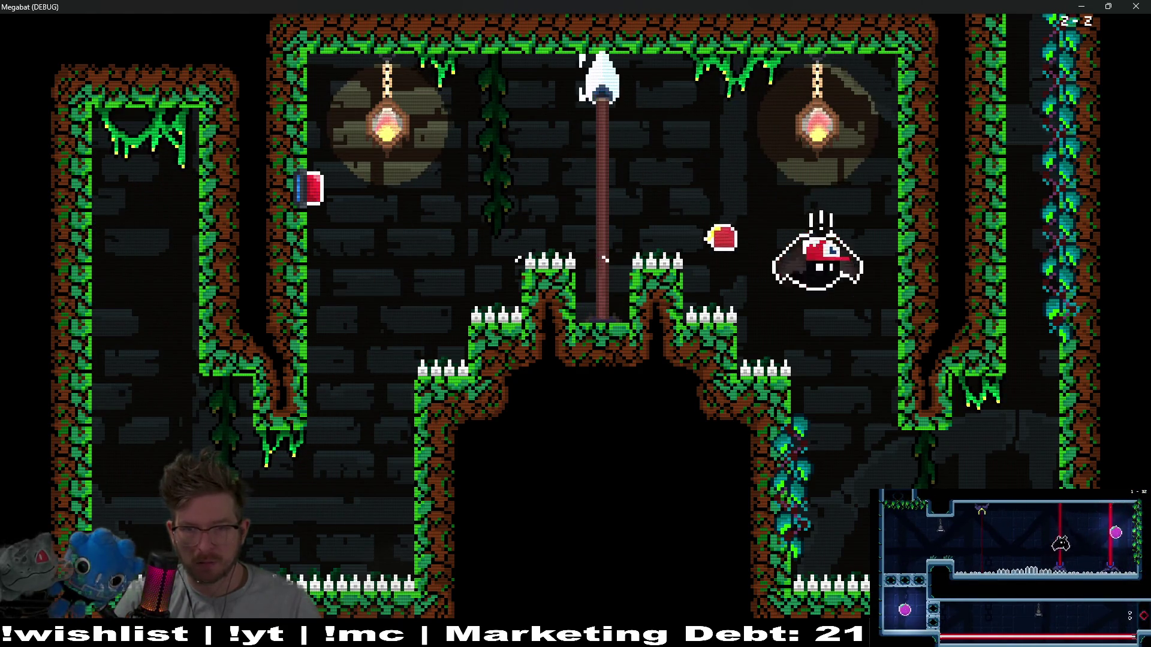
key(Down)
key(Right)
key(Up)
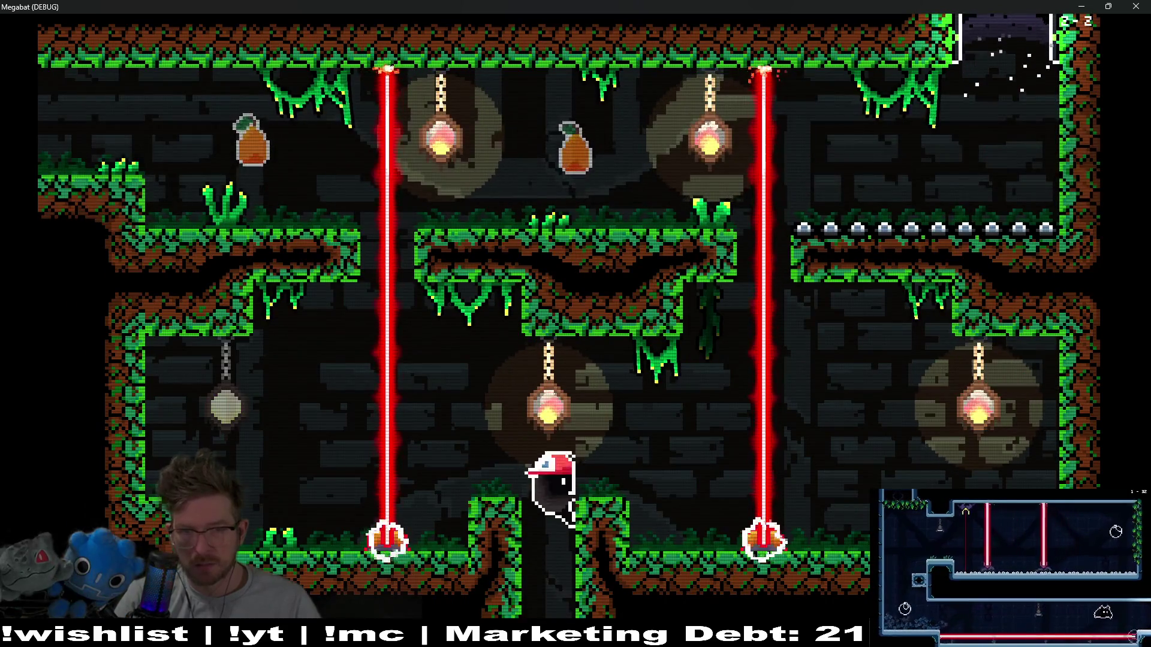
Switch off the right laser, land on the middle platform and pause.
key(Right)
key(Down)
key(Up)
key(Up)
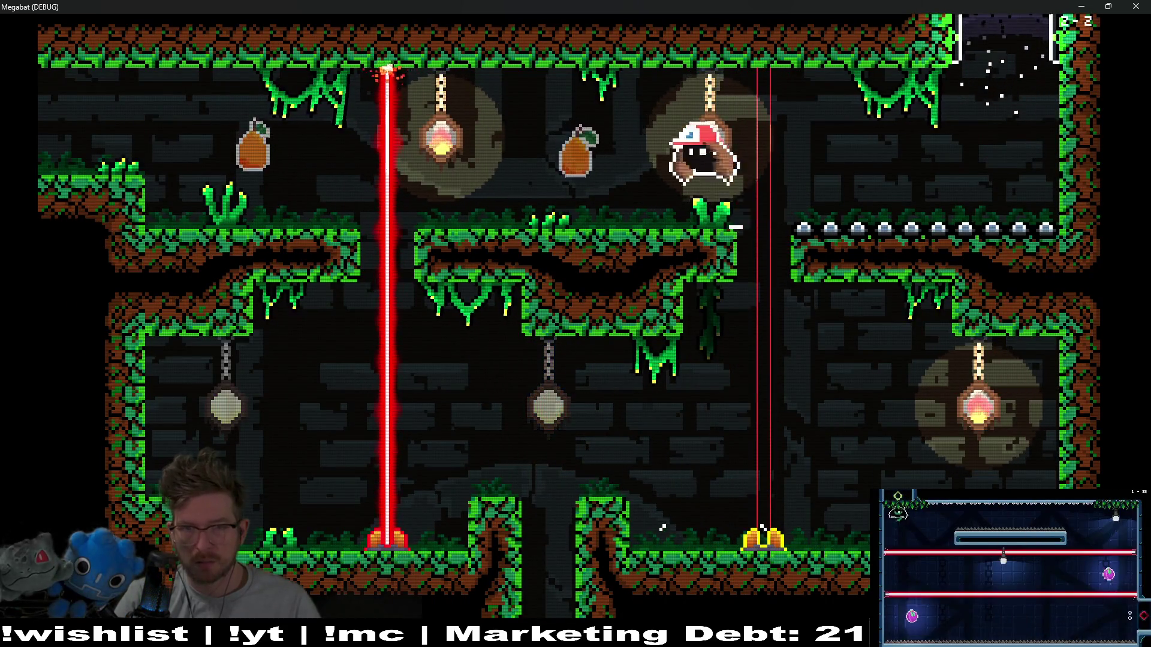
key(Left)
key(Down)
key(Escape)
Reopen the hat grid and browse back to the elf hat.
key(Down)
key(Down)
key(Down)
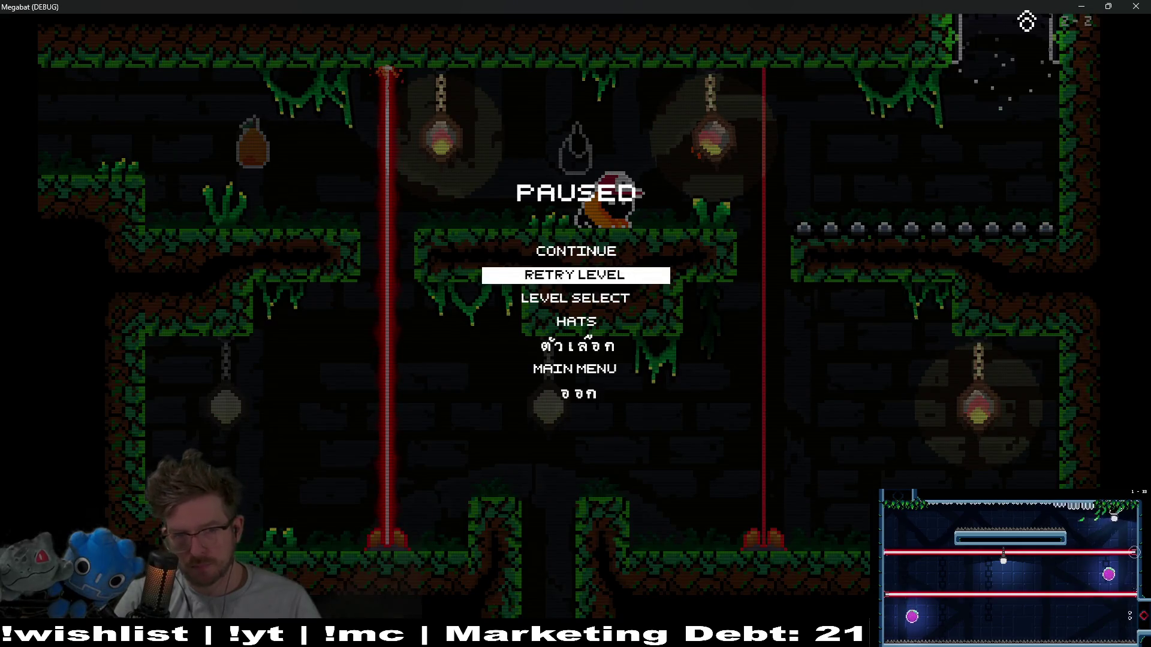
key(Return)
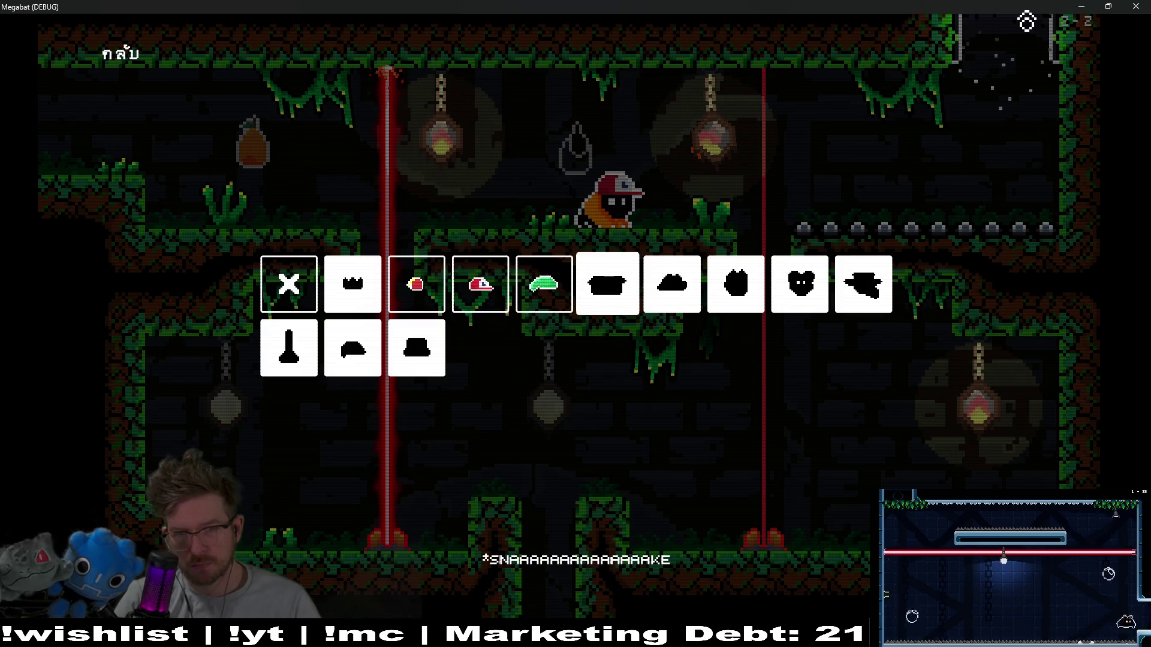
key(Right)
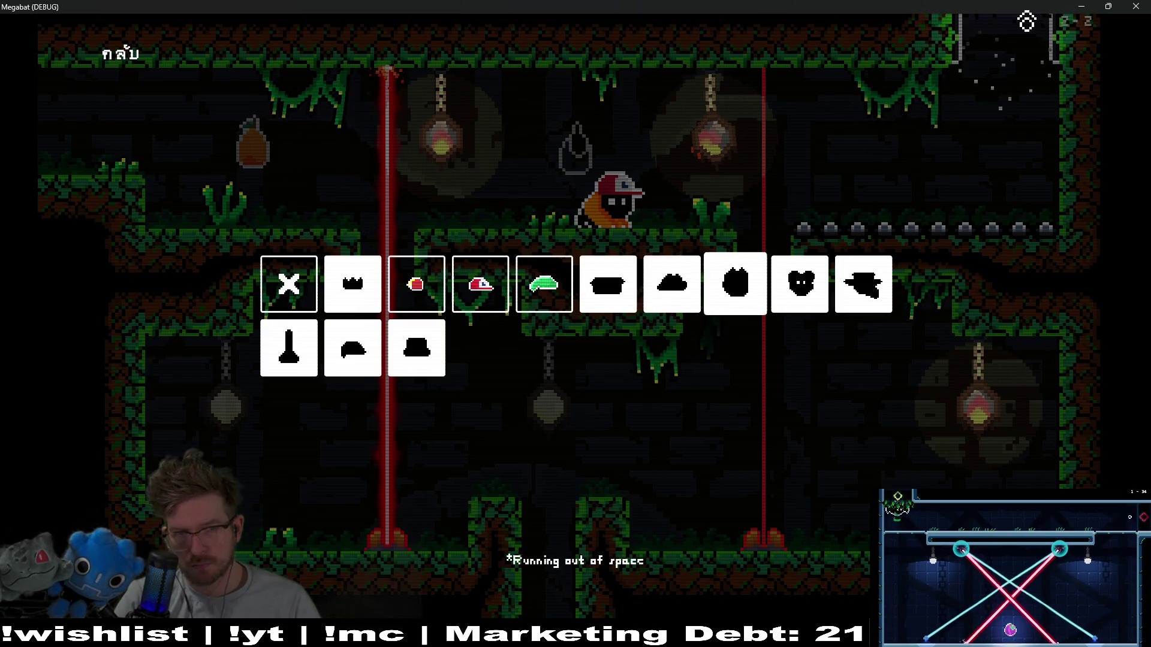
key(Left)
key(Left)
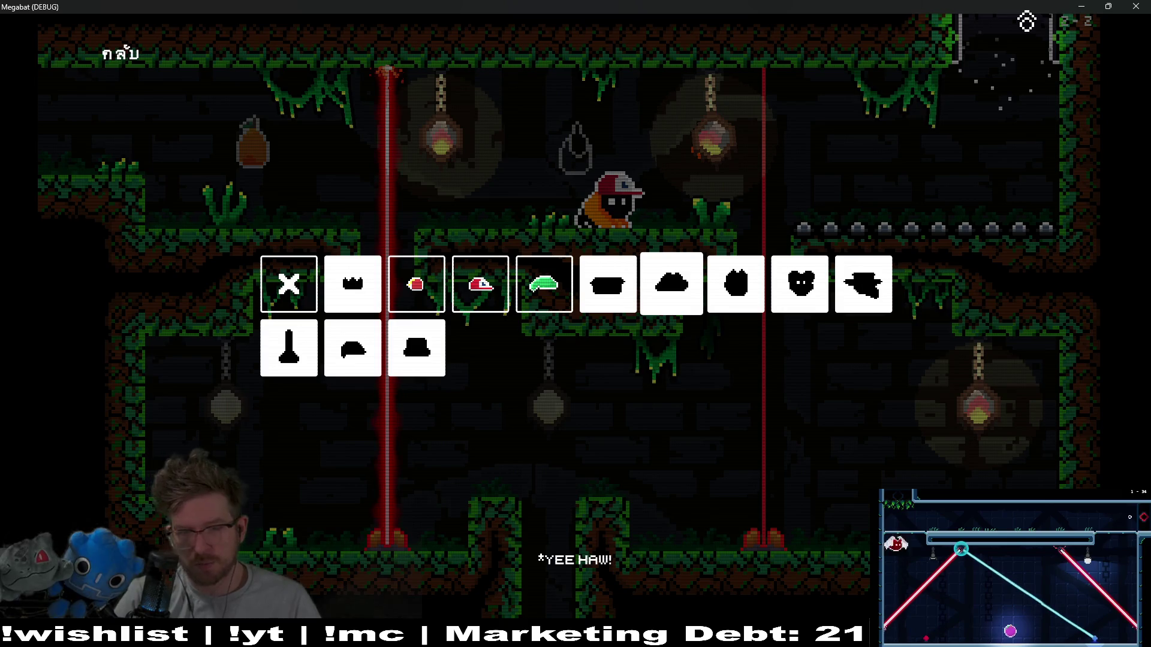
key(Left)
key(Left)
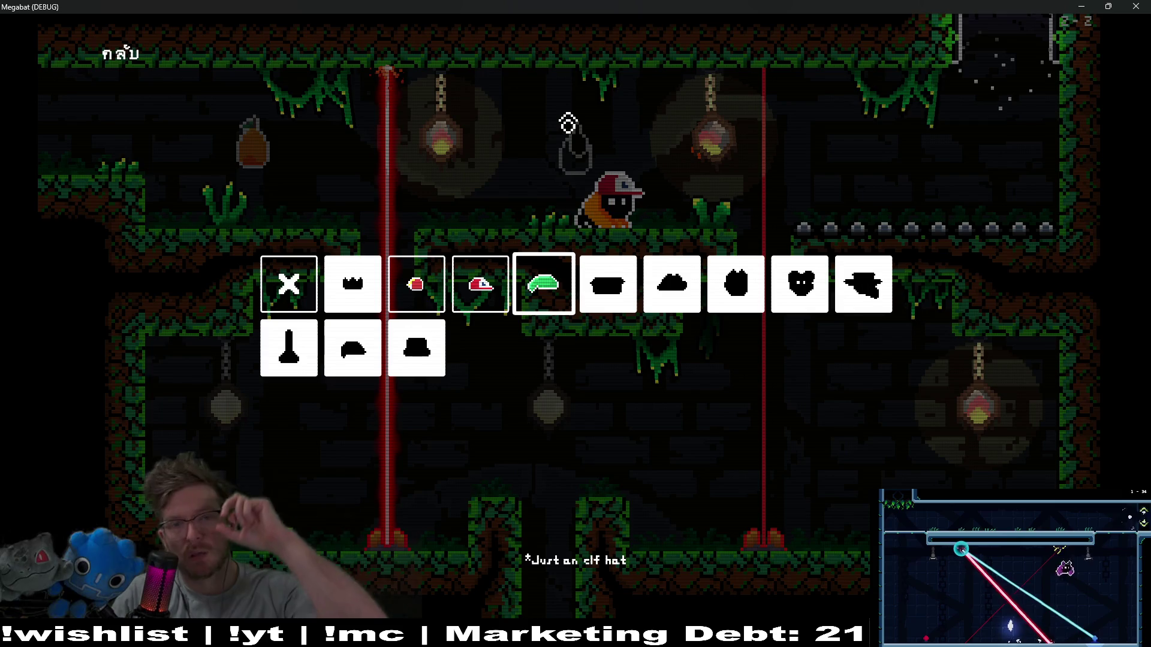
Close the game, open the HatSelector scene and select the AchievementLabel node.
click(1136, 6)
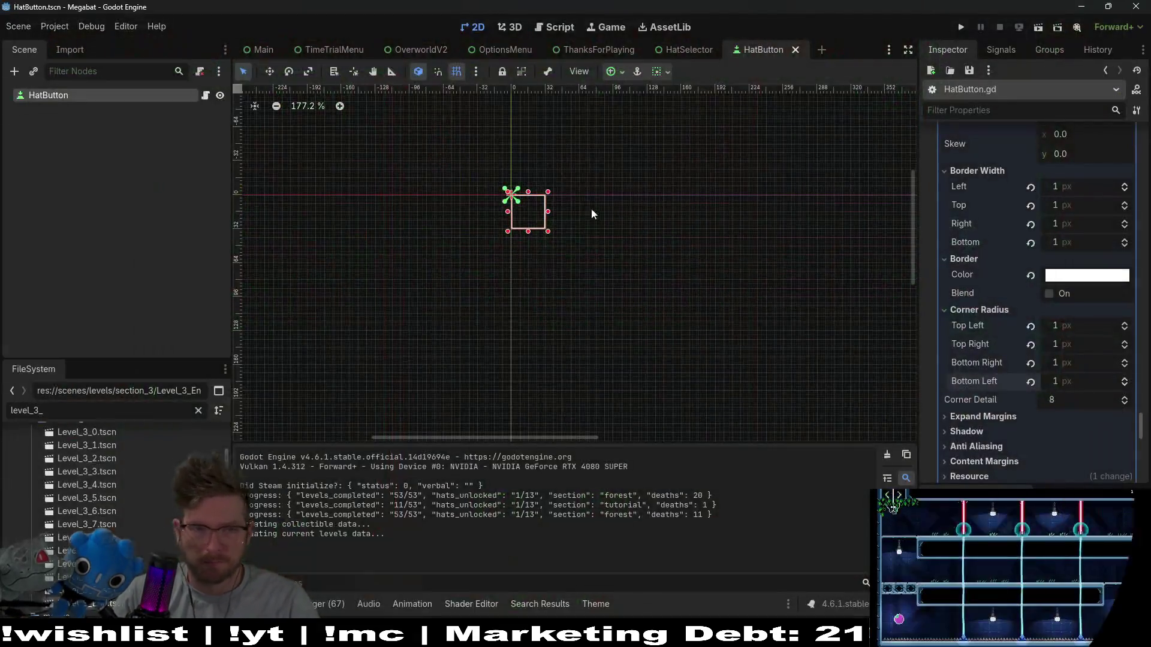
click(689, 49)
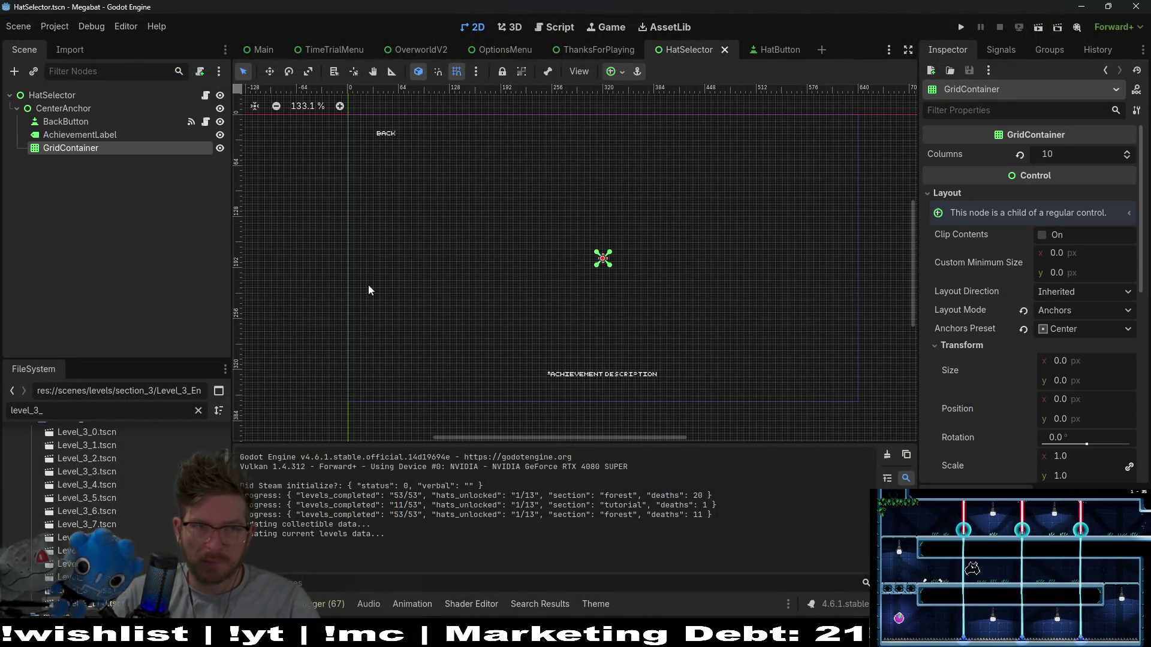
click(56, 134)
scroll(684, 336, up, 2)
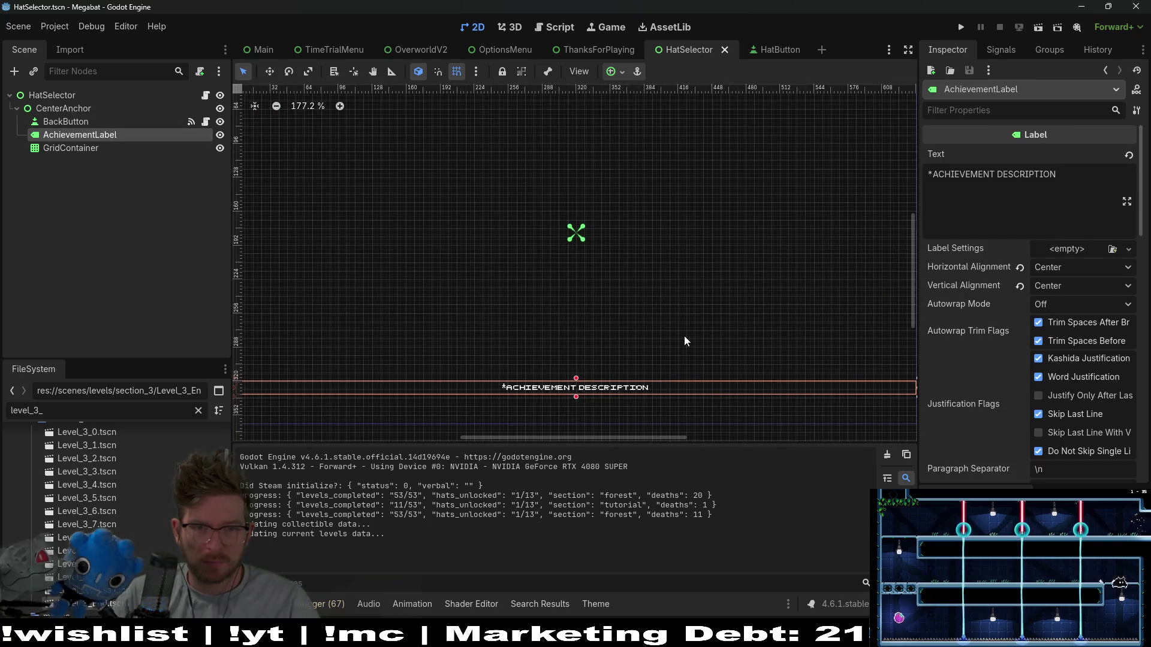
scroll(684, 336, down, 3)
click(48, 110)
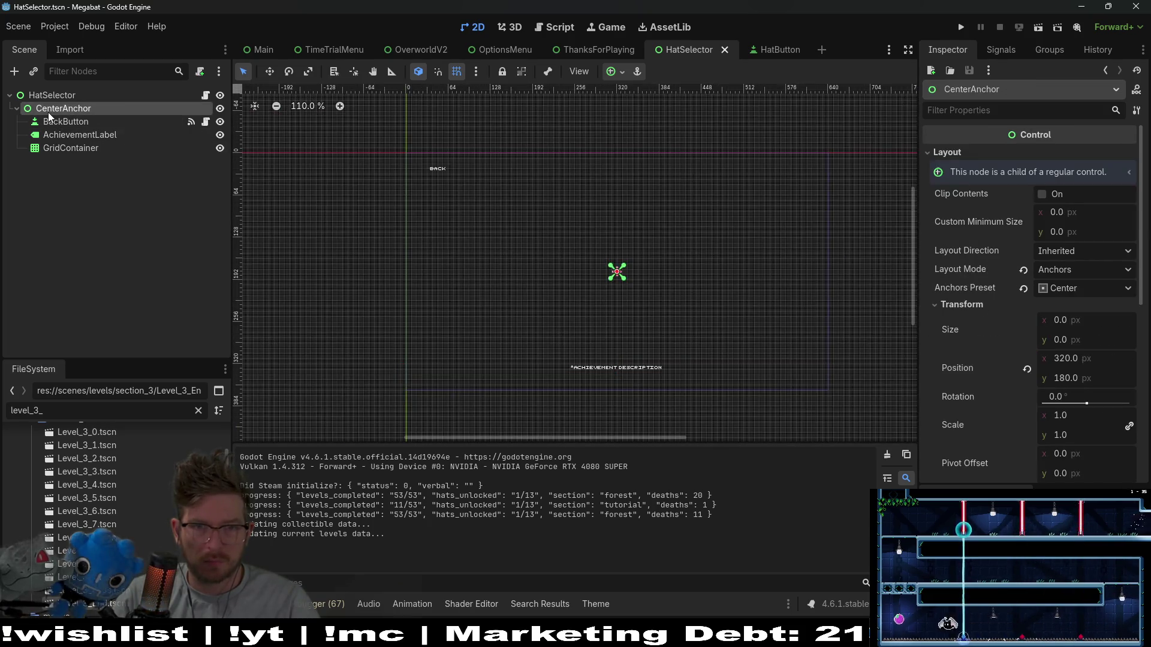
click(81, 135)
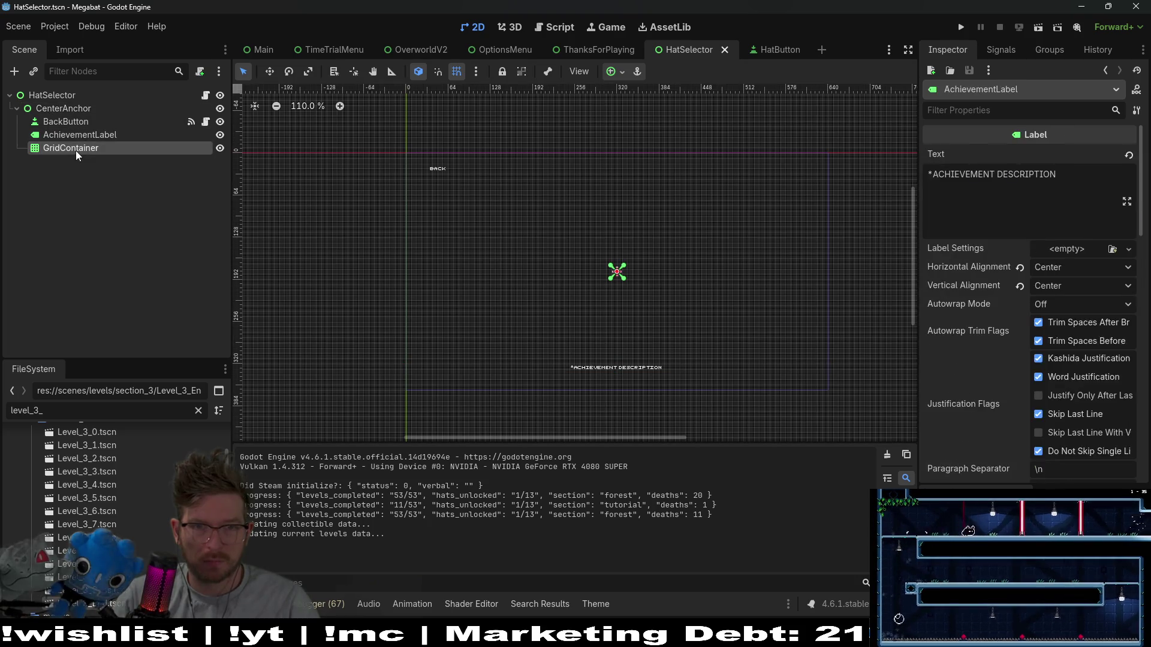
click(76, 148)
click(55, 121)
click(70, 149)
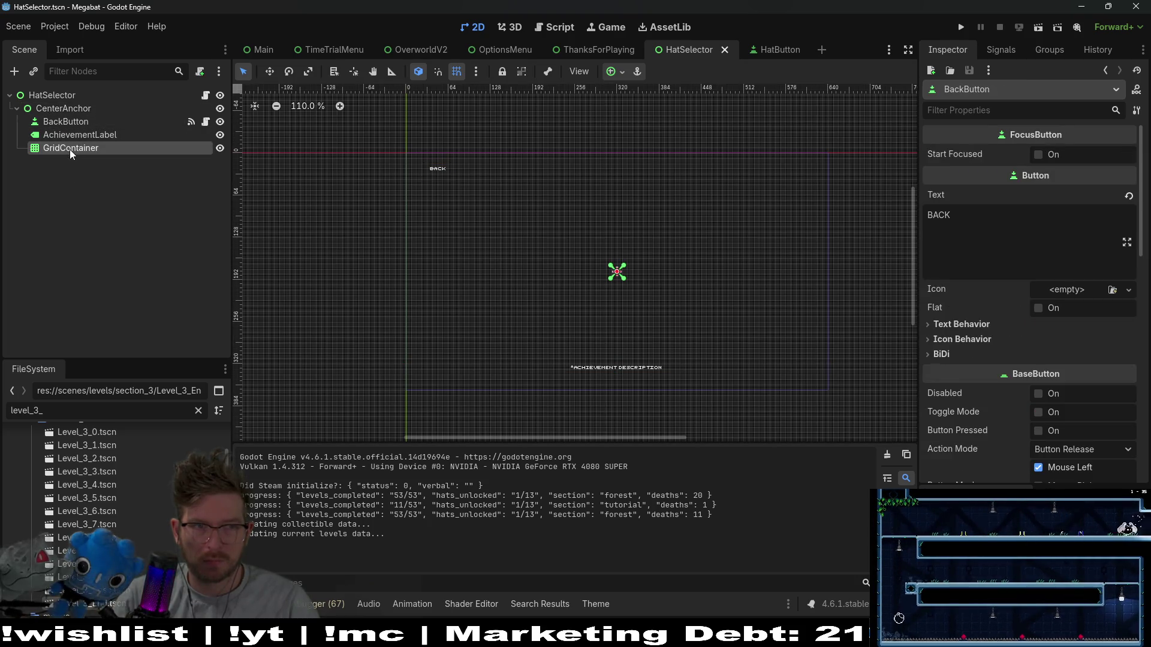
click(93, 133)
Using Move mode, nudge AchievementLabel upward until it sits just below BACK.
key(w)
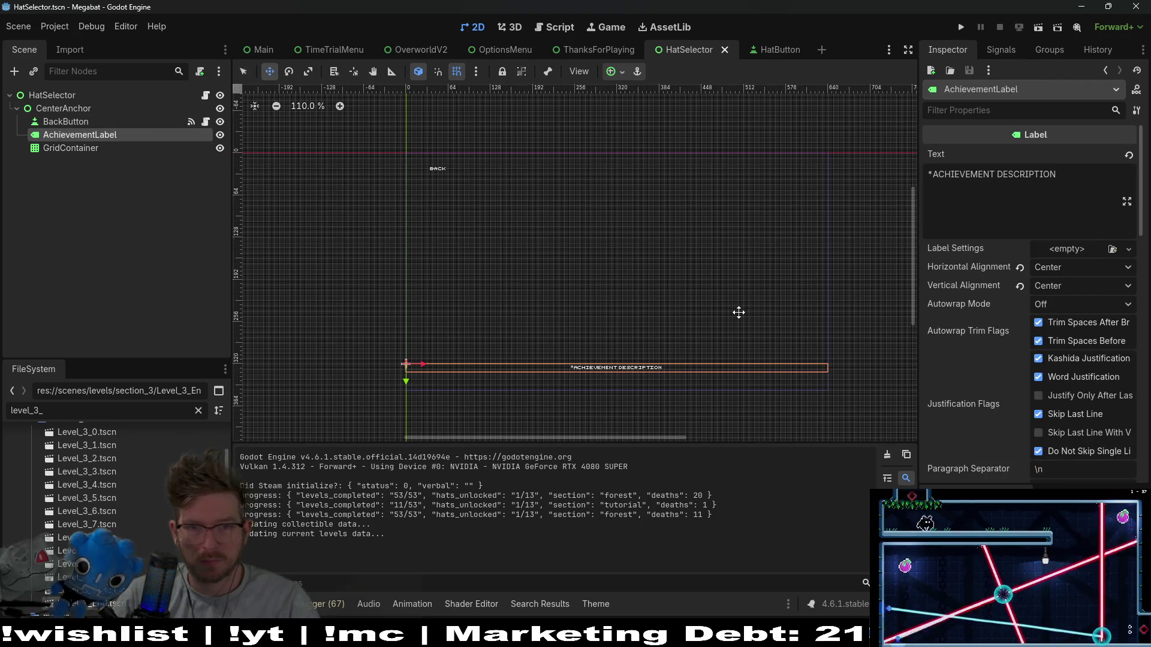
key(Up)
key(Up)
key(Up)
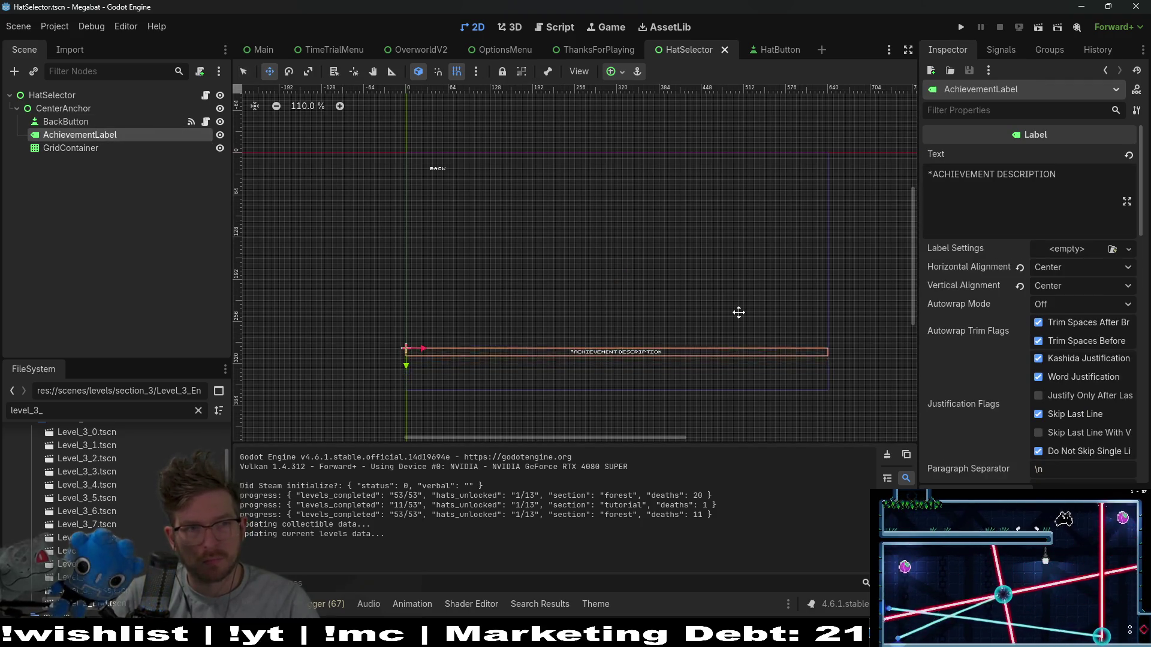
key(Up)
key(Up)
key(Up)
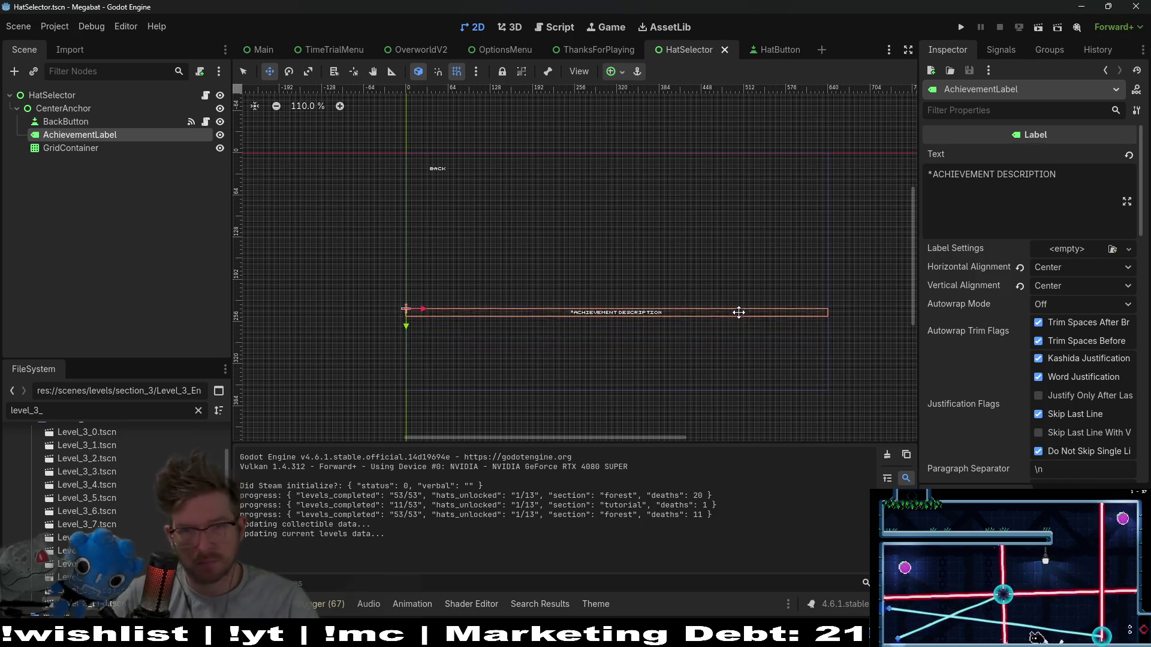
key(Up)
key(Up)
key(Up)
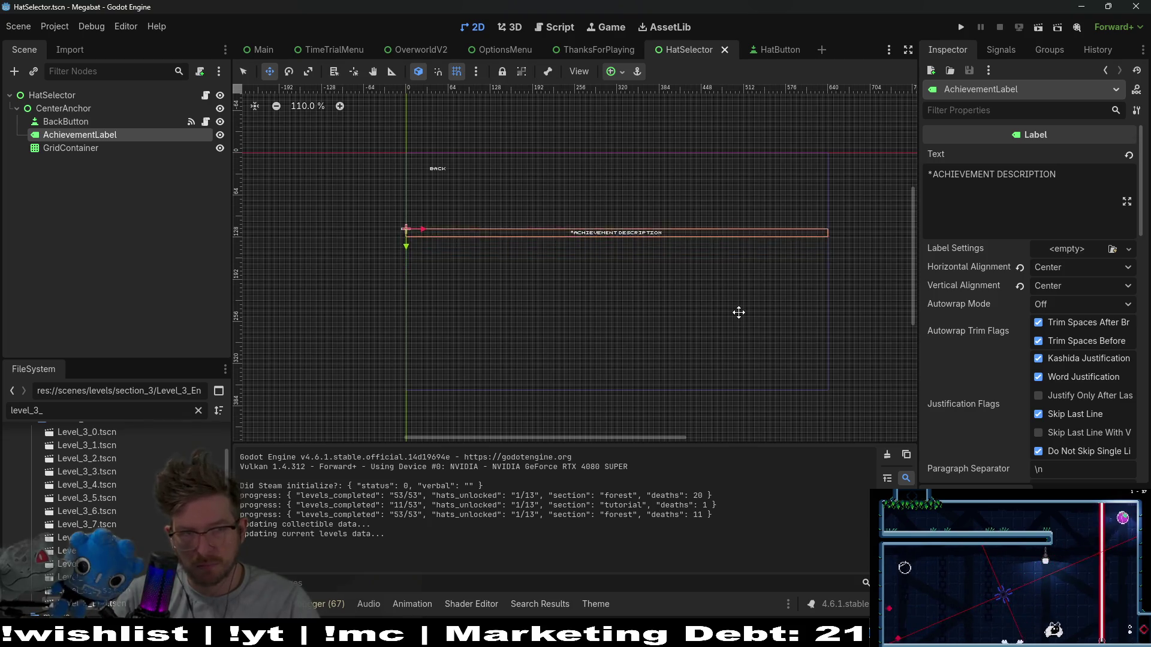
key(Up)
key(Up)
key(Up)
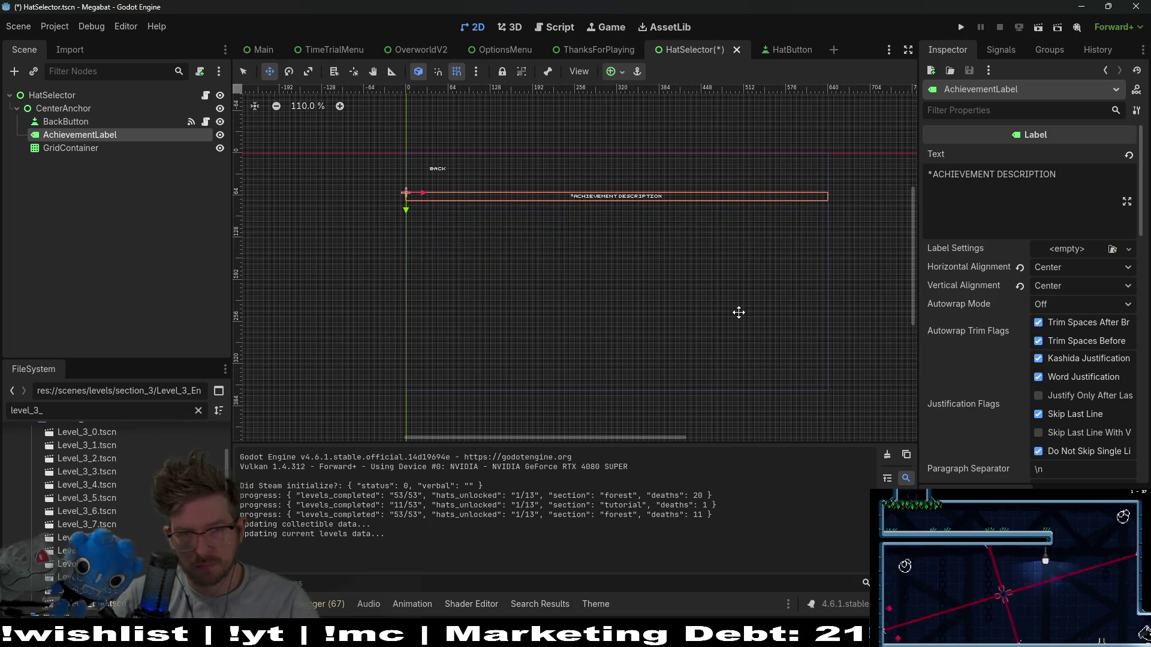
scroll(711, 208, up, 4)
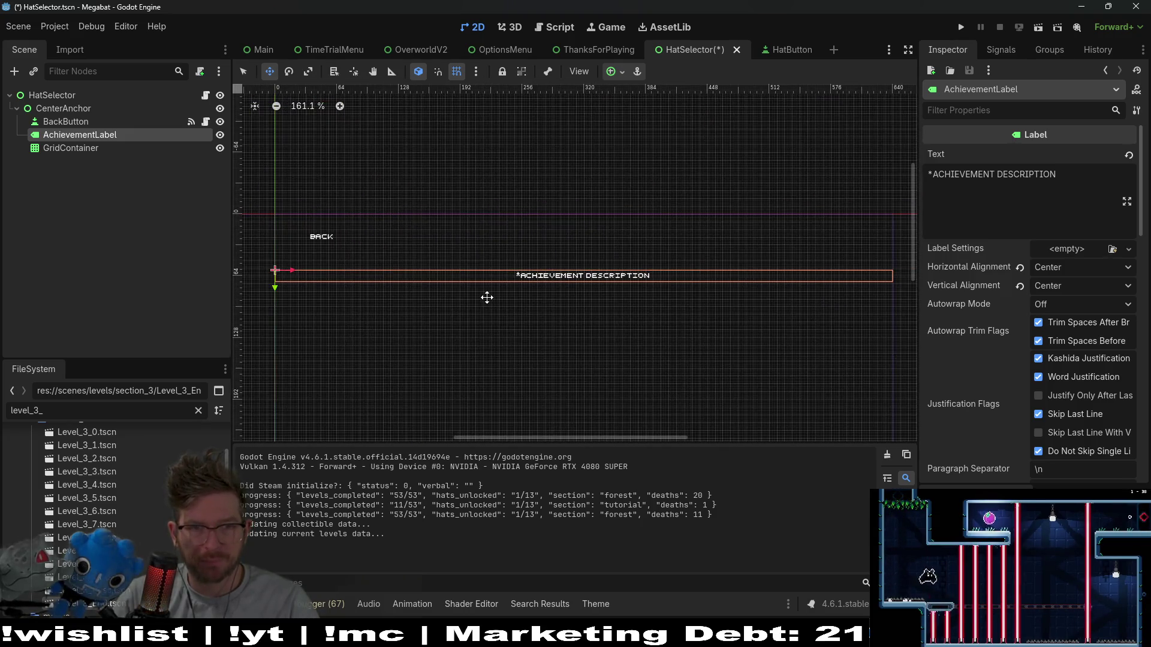
key(Up)
key(Up)
key(Up)
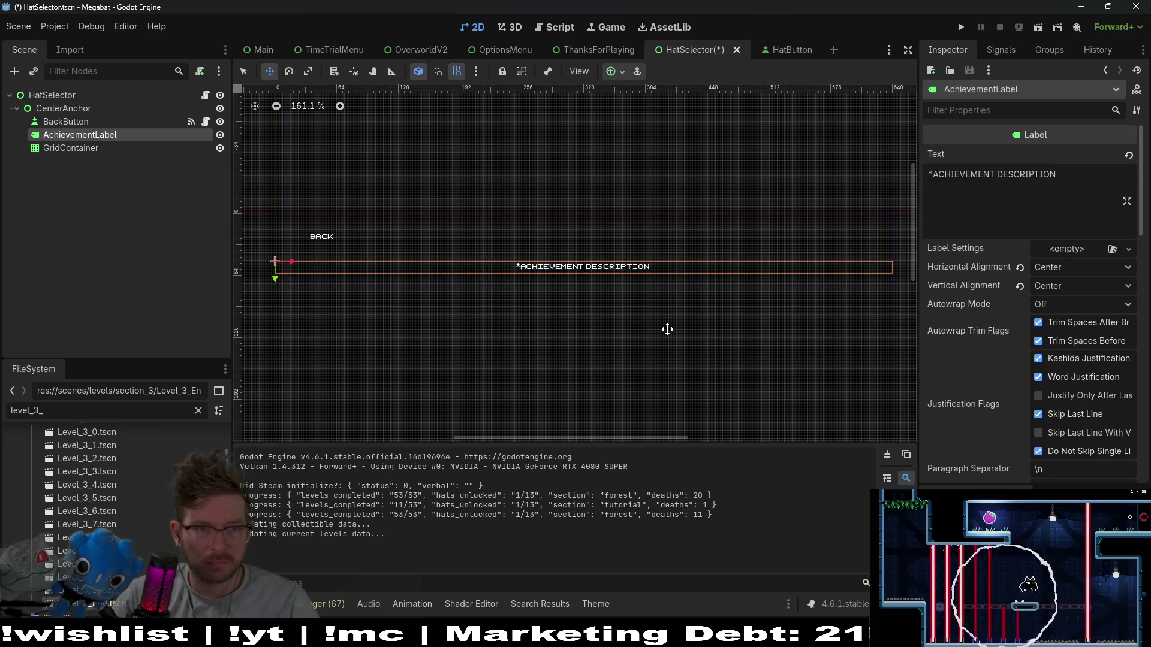
key(Up)
key(Up)
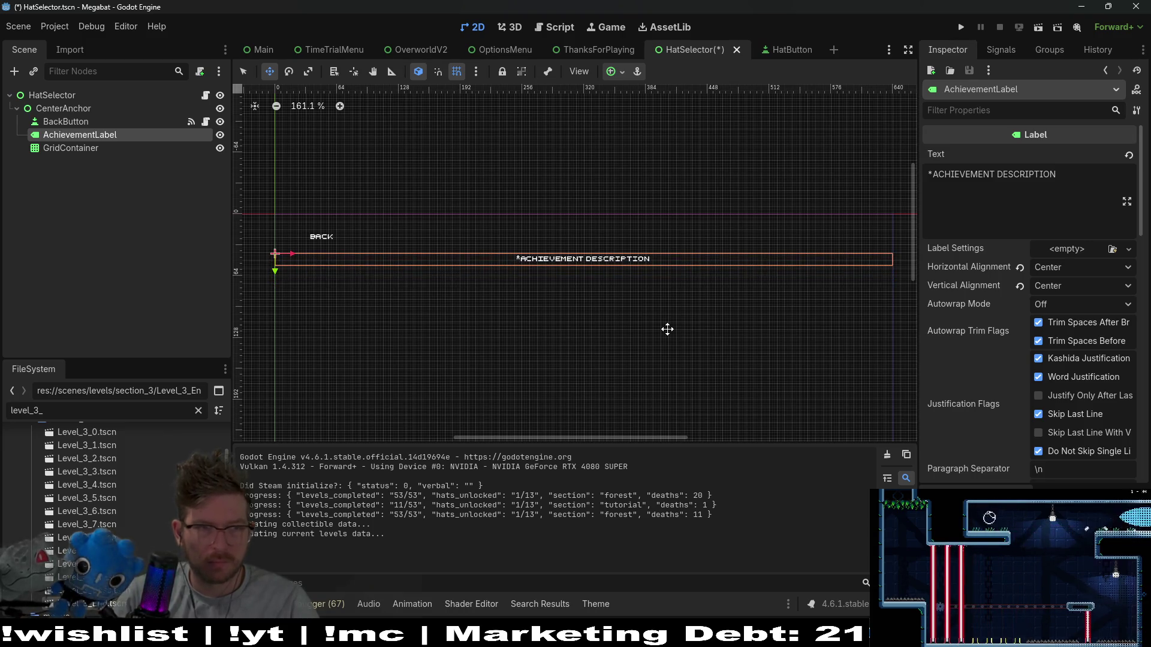
Add a VBoxContainer child node under CenterAnchor.
right_click(56, 107)
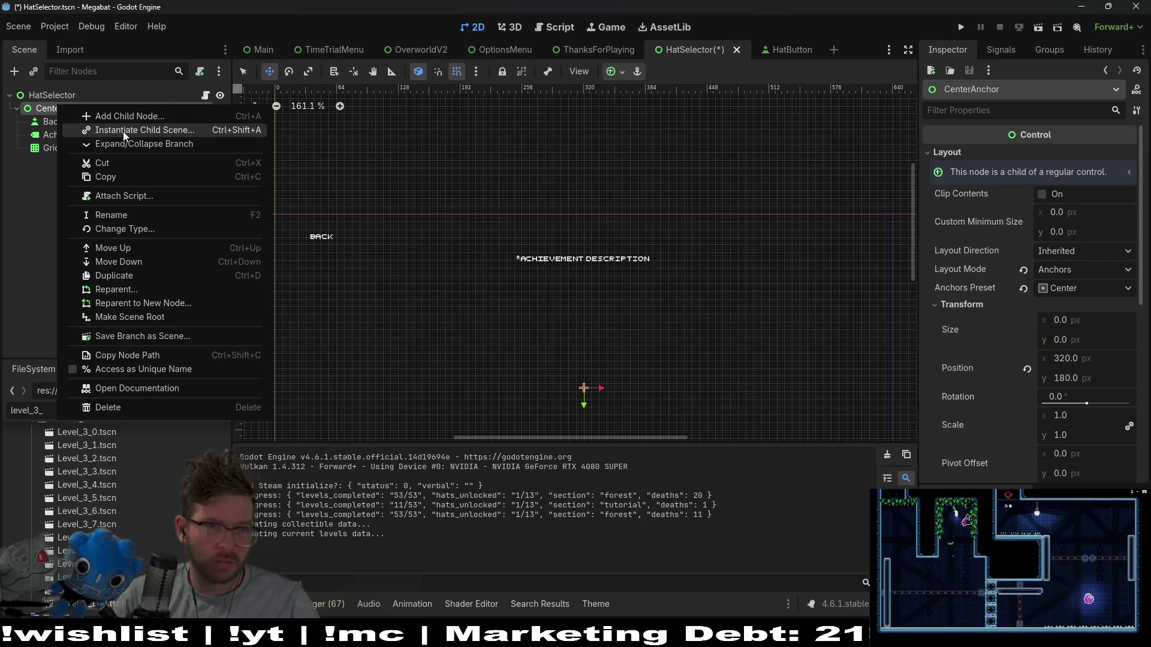
click(131, 115)
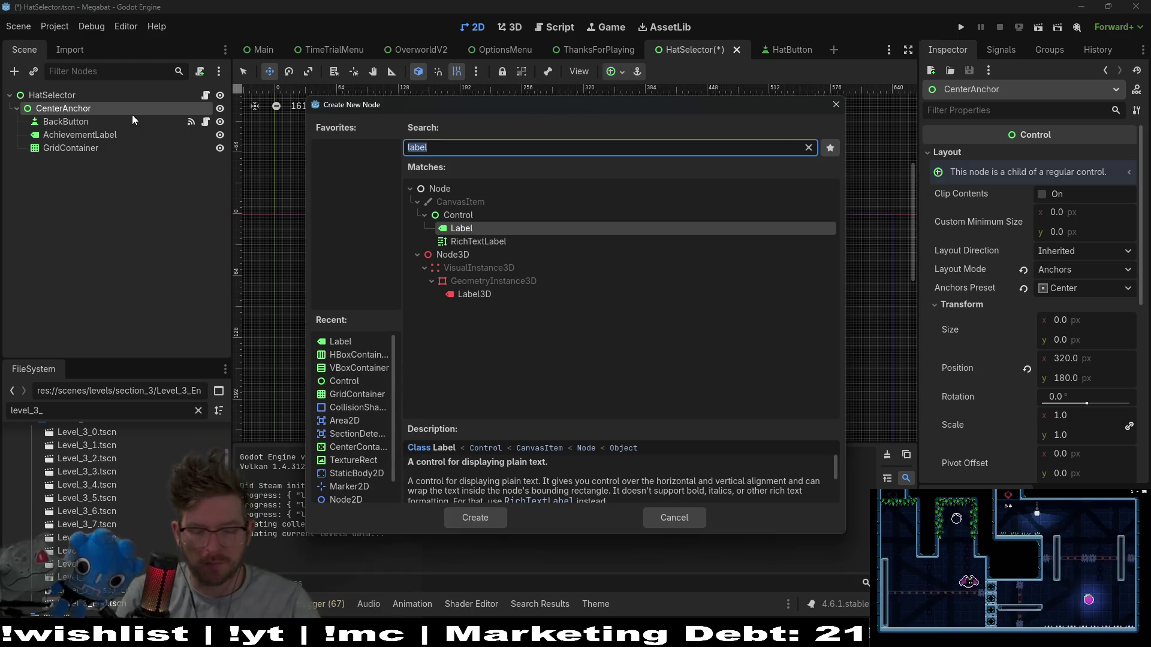
text(vbox)
key(Return)
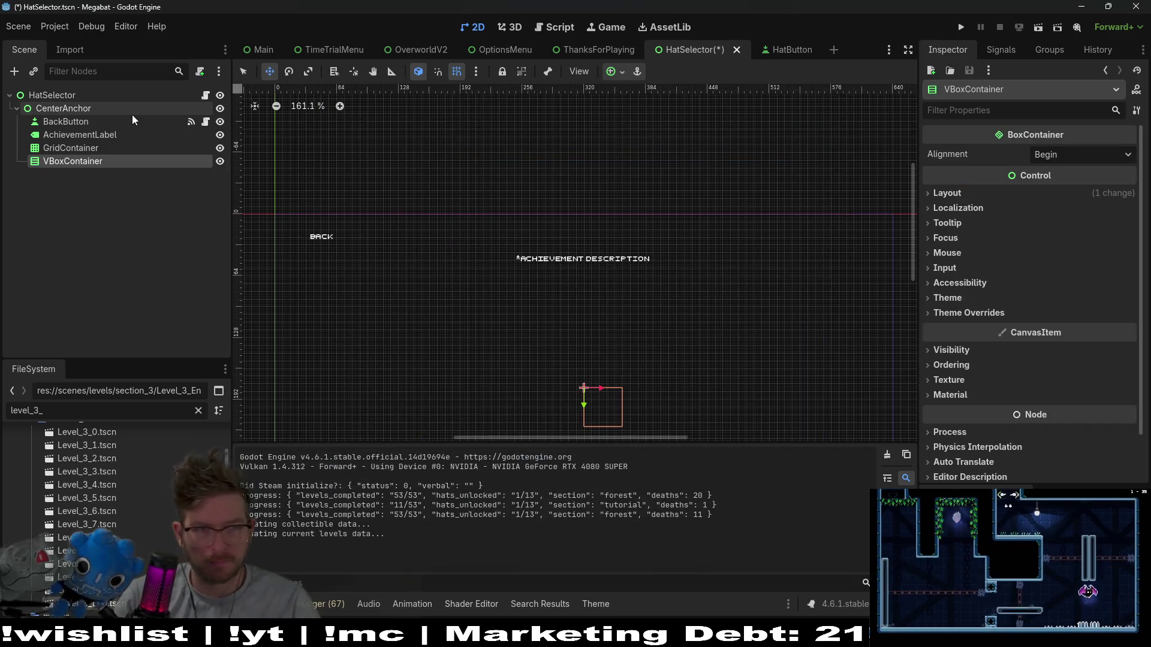
Move AchievementLabel and GridContainer inside the new VBoxContainer.
click(95, 137)
shift+click(94, 150)
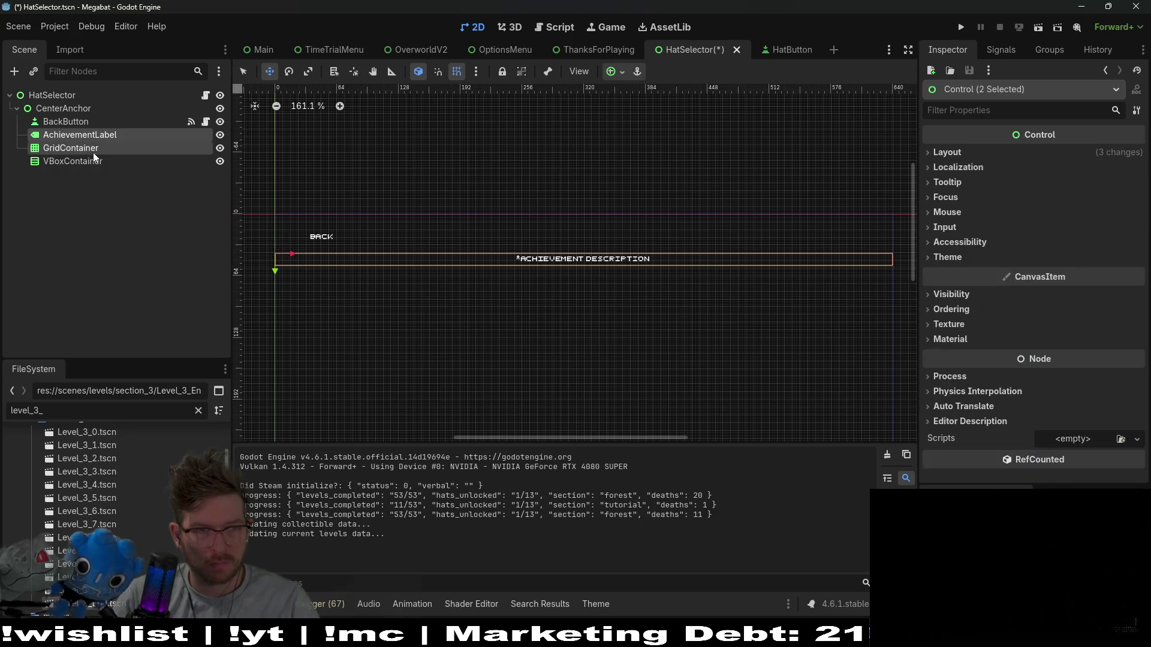
drag(94, 152, 93, 159)
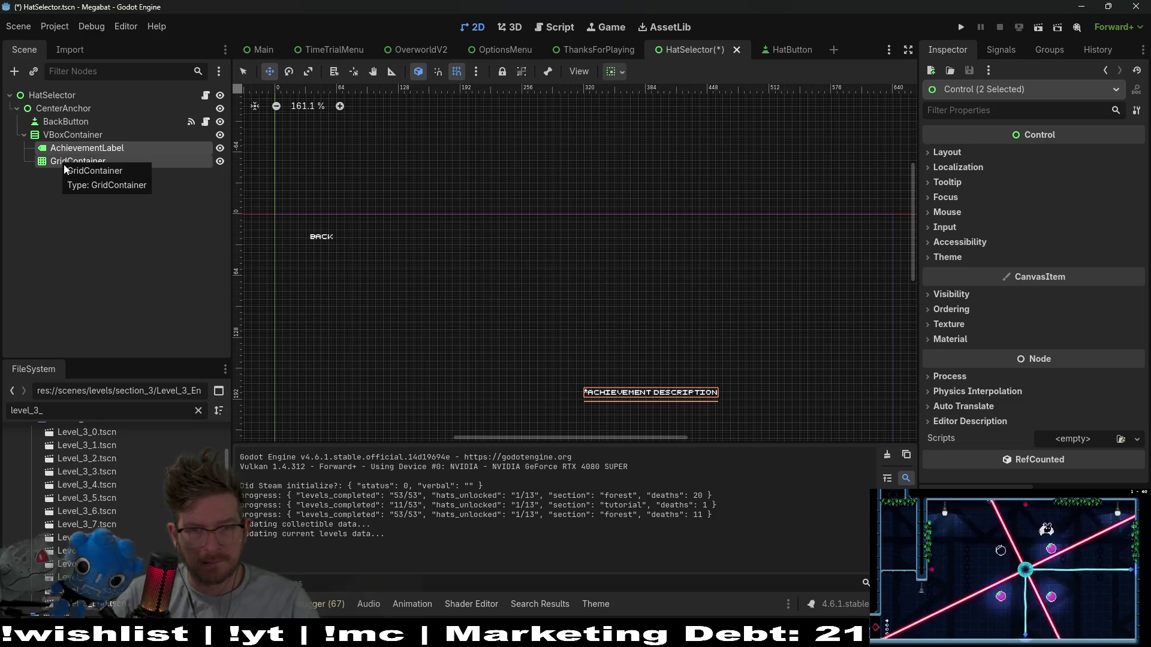
click(73, 148)
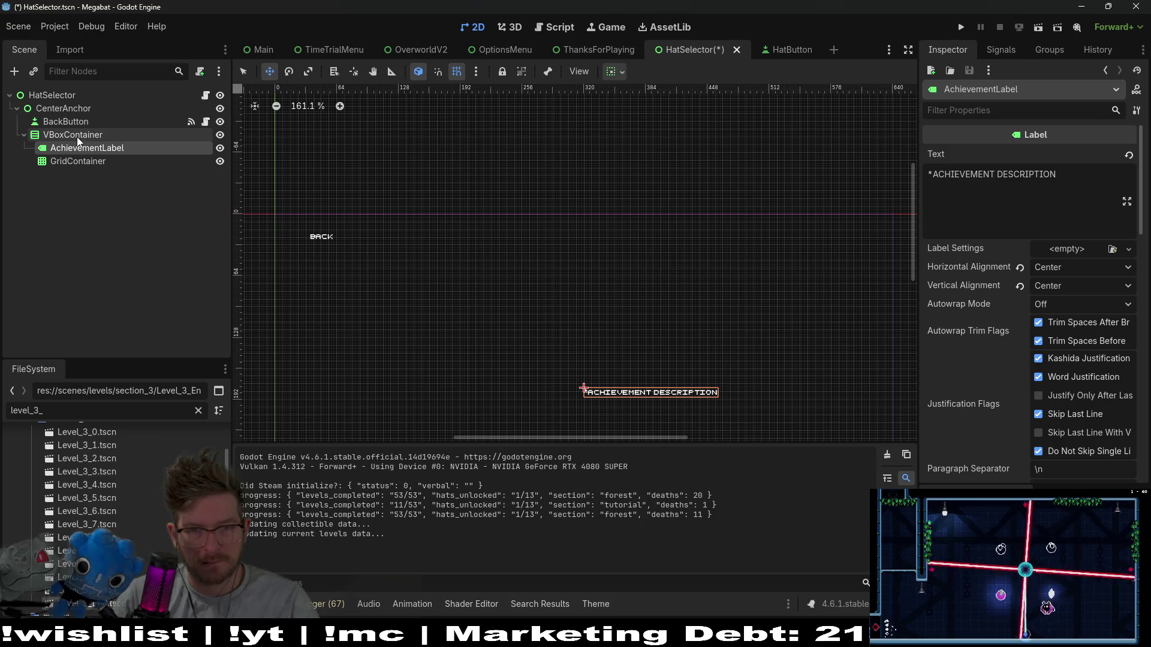
click(77, 136)
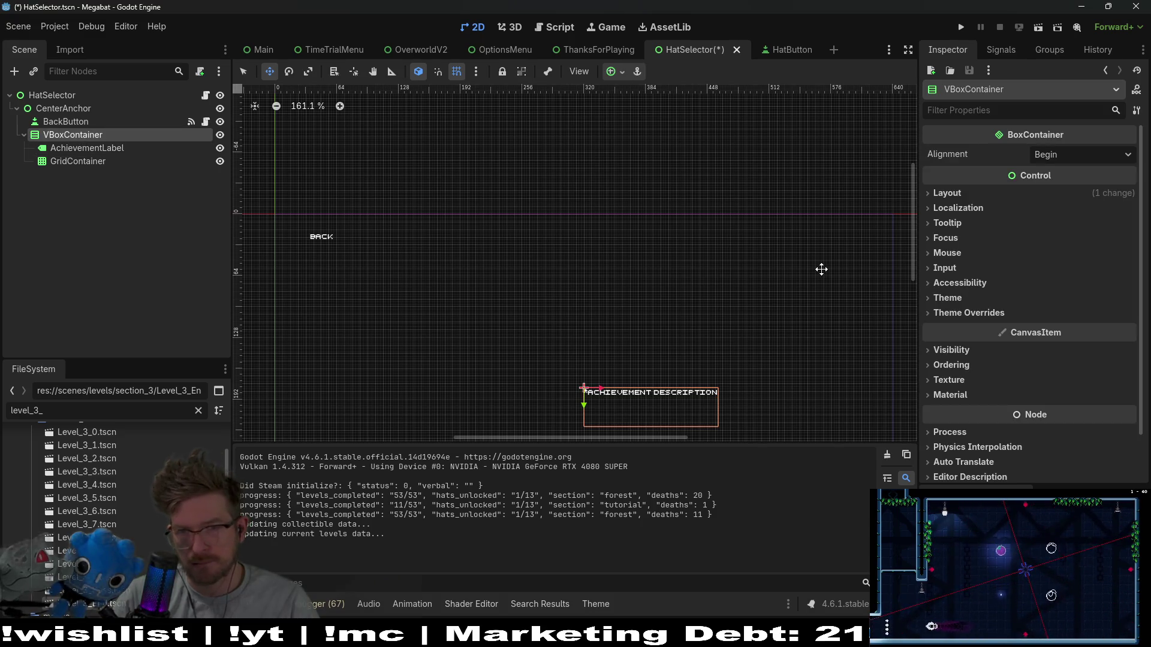
Give the VBoxContainer Center alignment, Anchors layout mode and the Center anchors preset.
click(1056, 154)
click(953, 193)
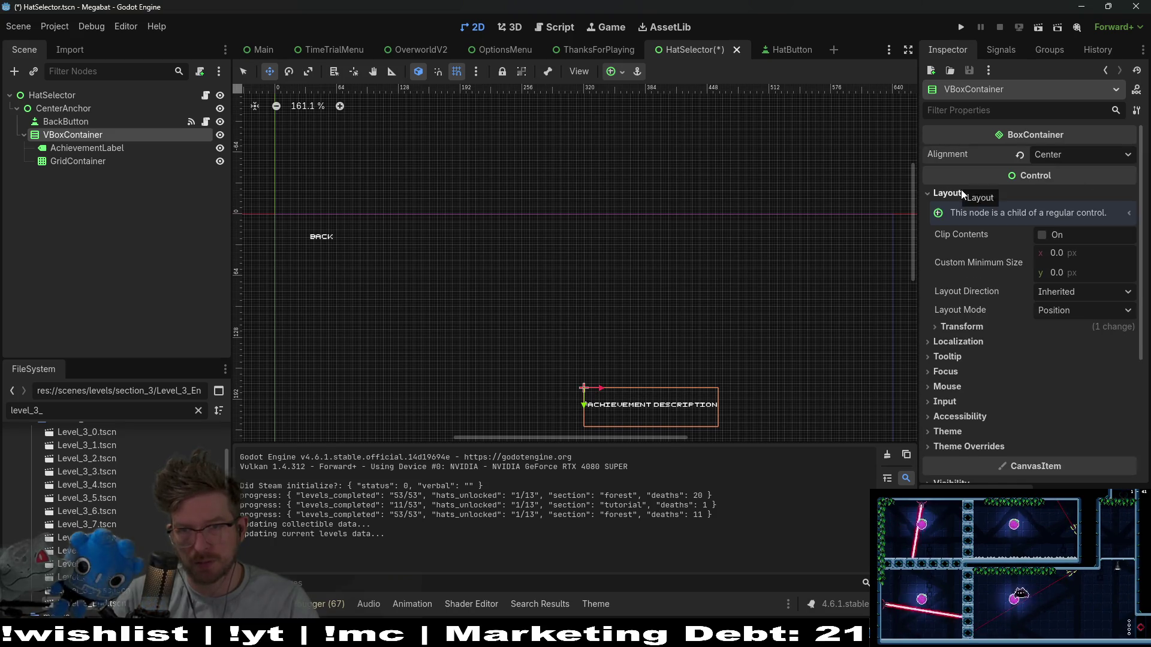
click(962, 191)
click(965, 190)
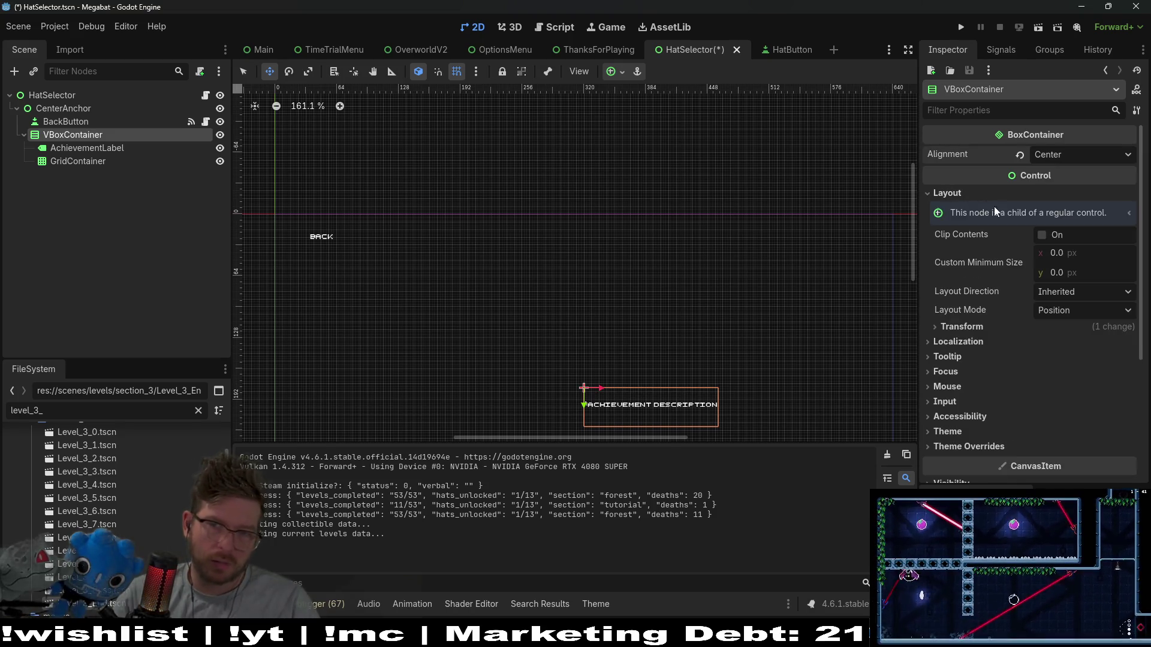
click(1059, 308)
click(1076, 345)
click(1084, 332)
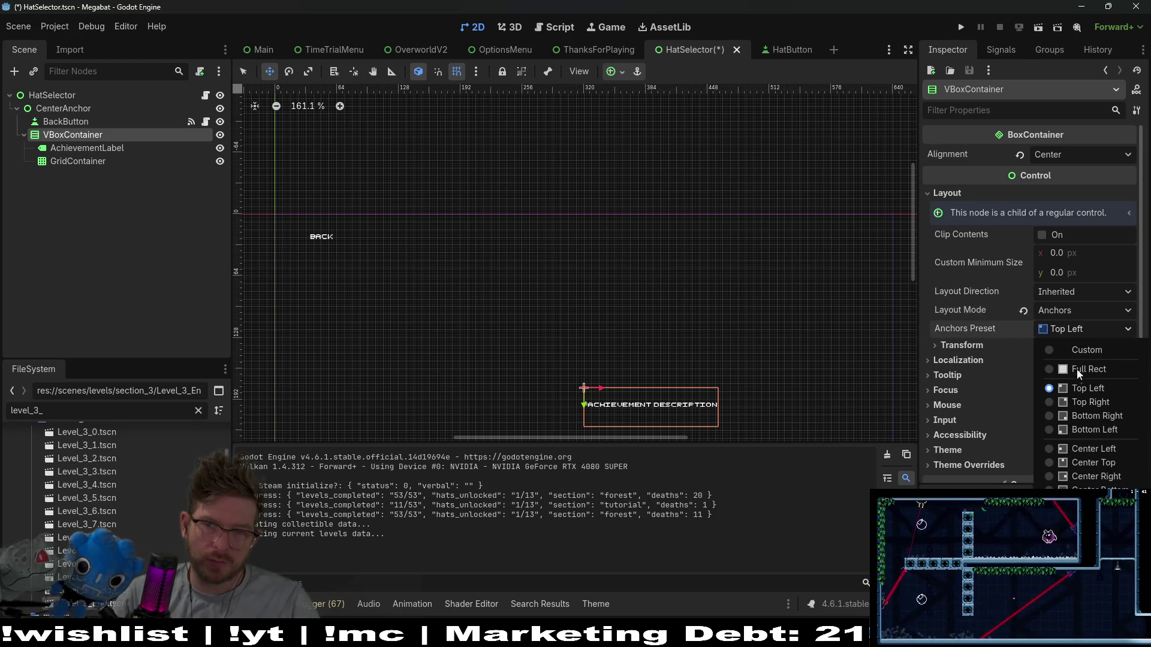
click(1087, 503)
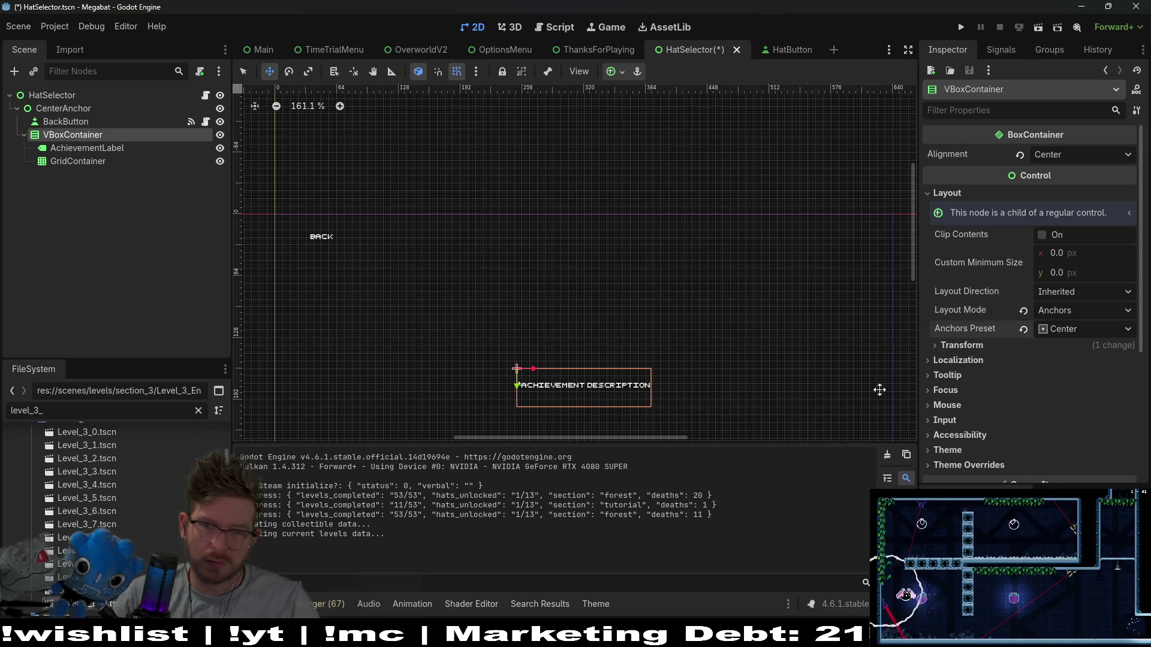
scroll(673, 344, down, 4)
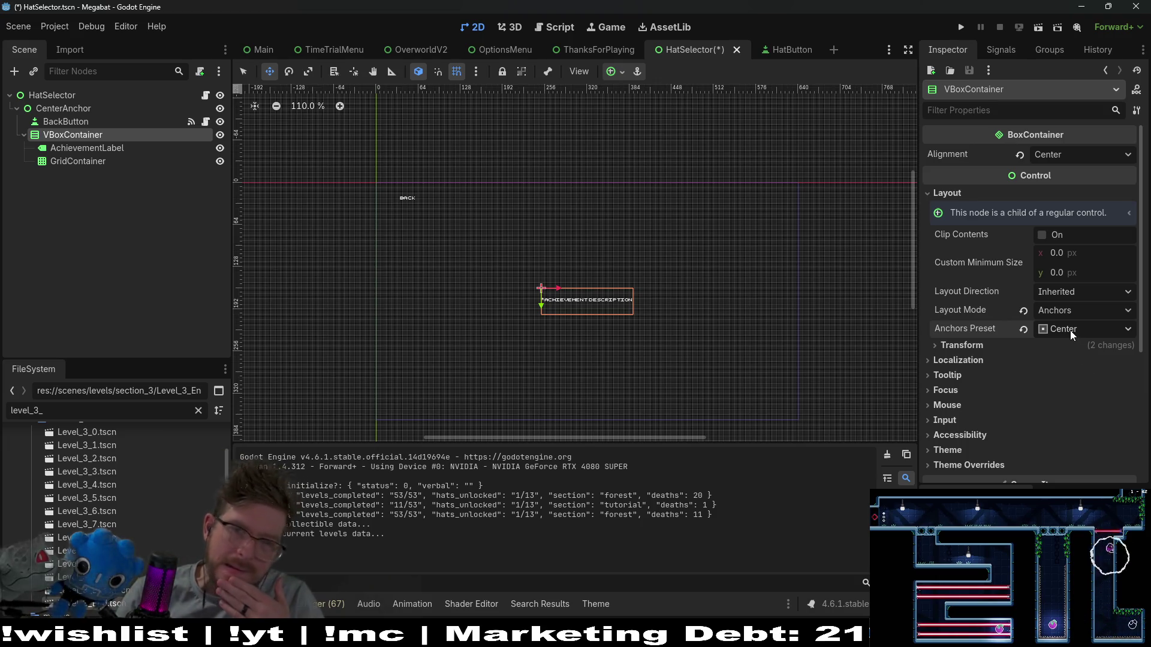
click(79, 150)
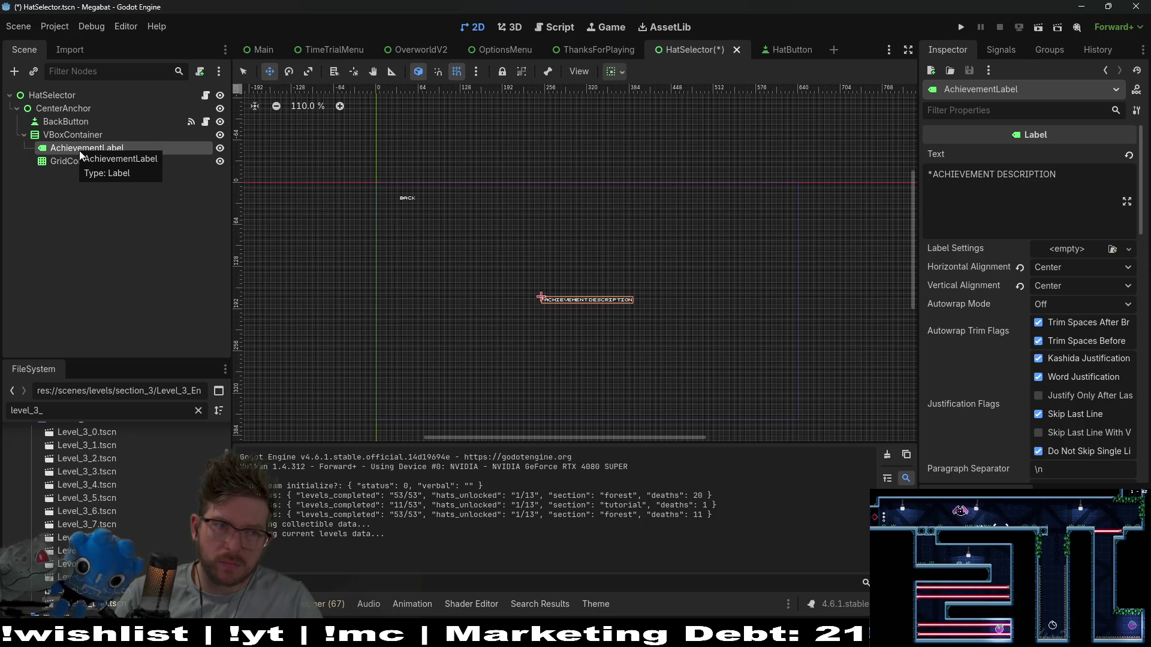
key(Down)
click(80, 135)
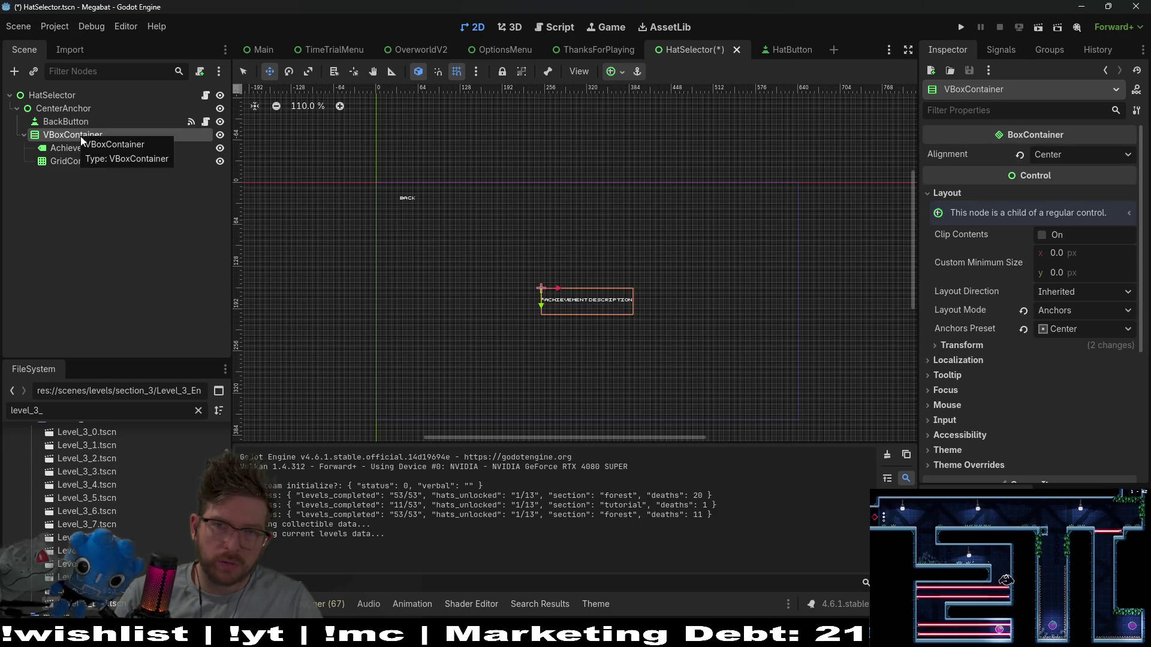
Run the game into level 01, then stop the crashed debug session.
click(960, 27)
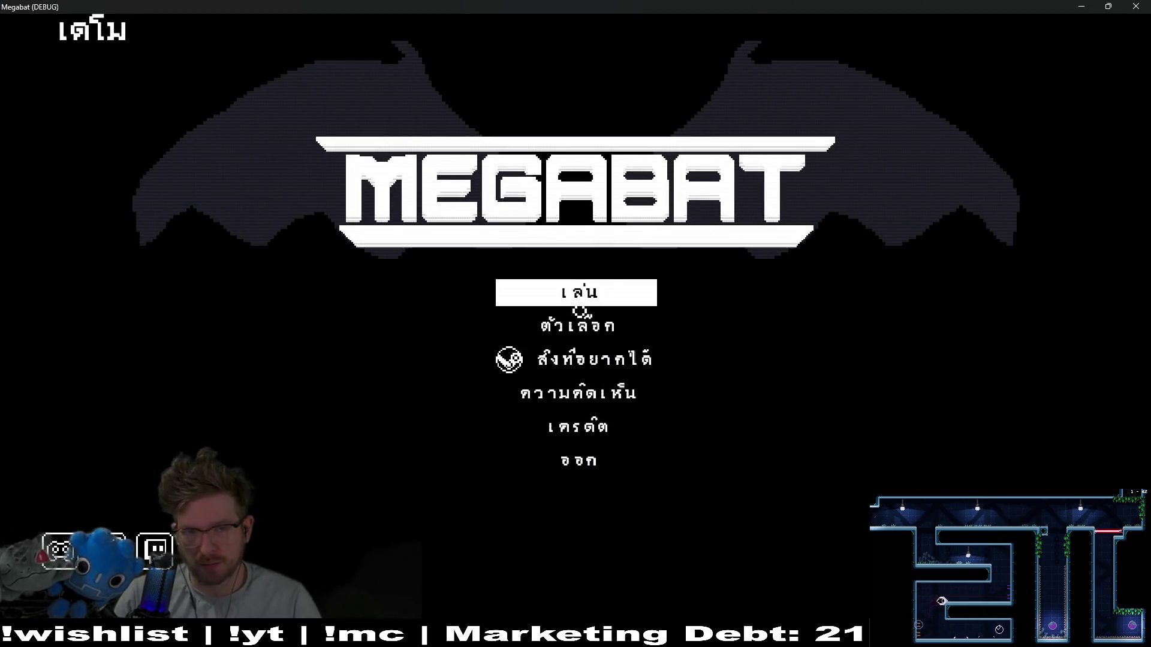
key(Return)
click(429, 264)
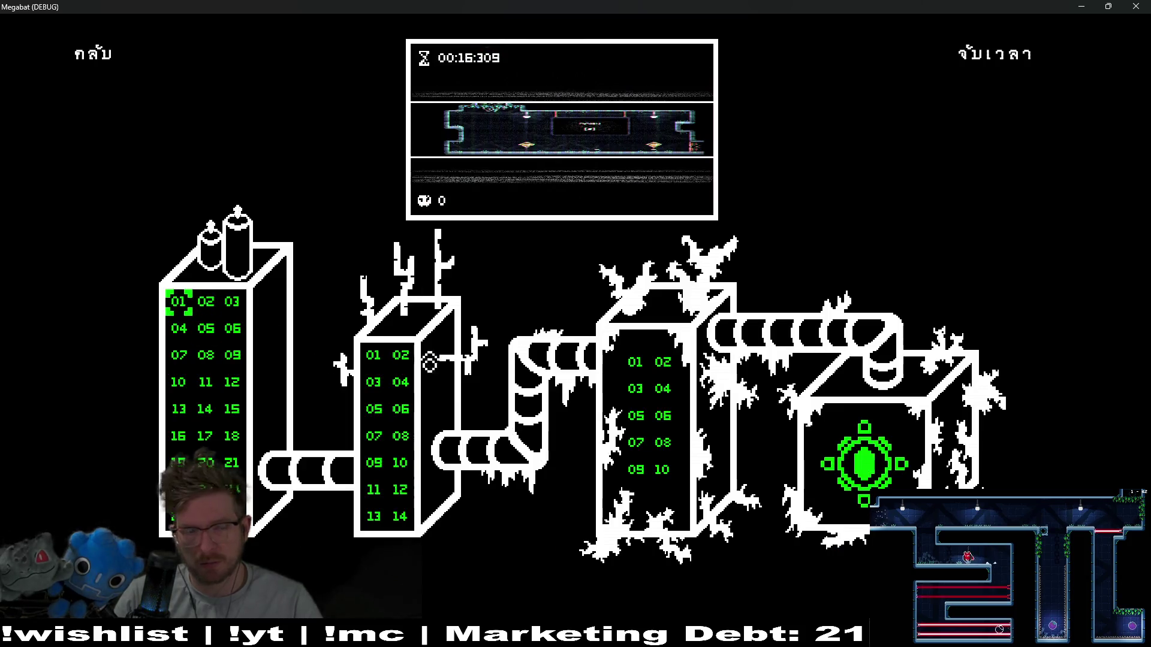
key(Return)
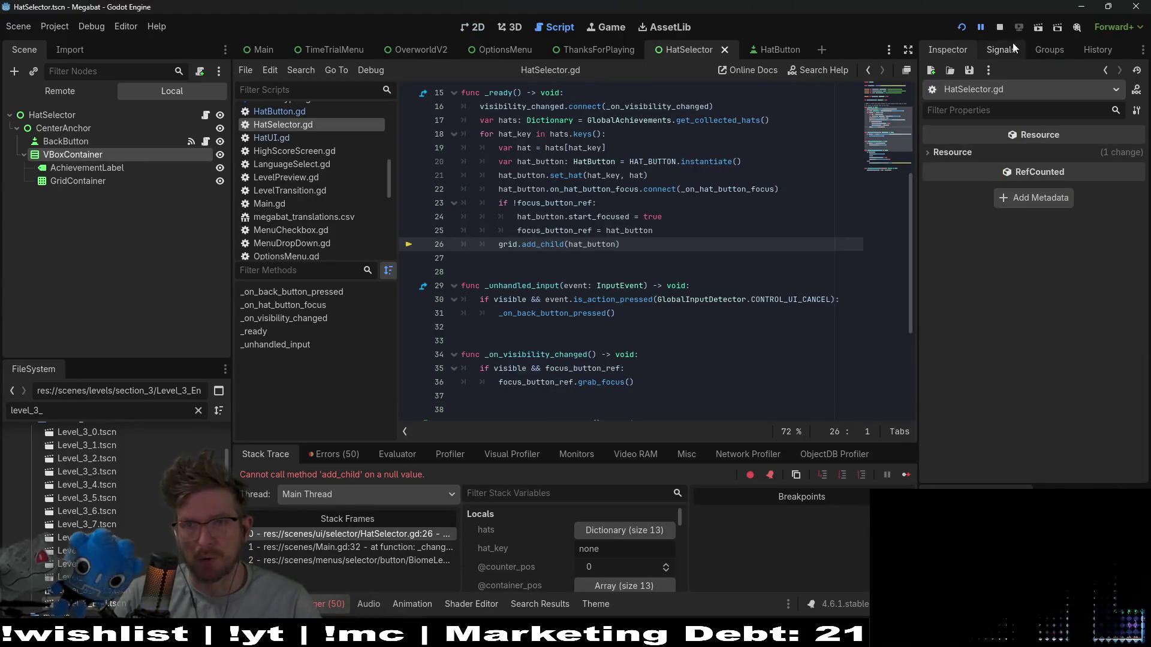
click(999, 27)
Insert 'VBoxContainer/' into the grid and achievementLabel paths in HatSelector.gd and save.
scroll(596, 220, up, 5)
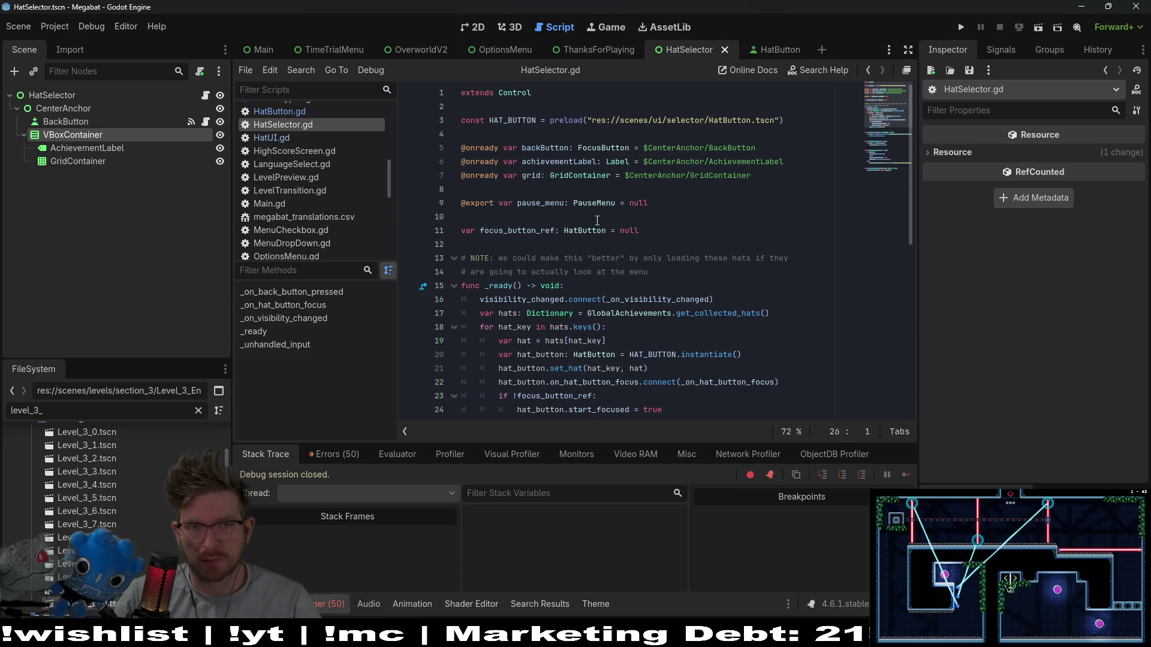
click(759, 180)
text(/)
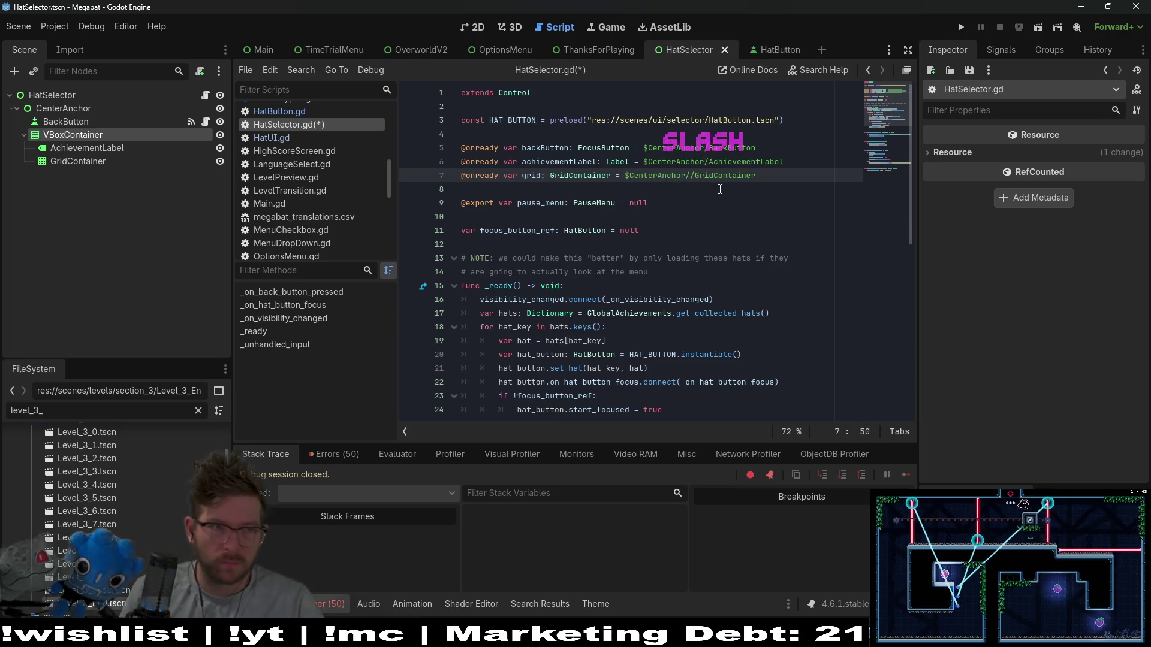
text(VBoxCo)
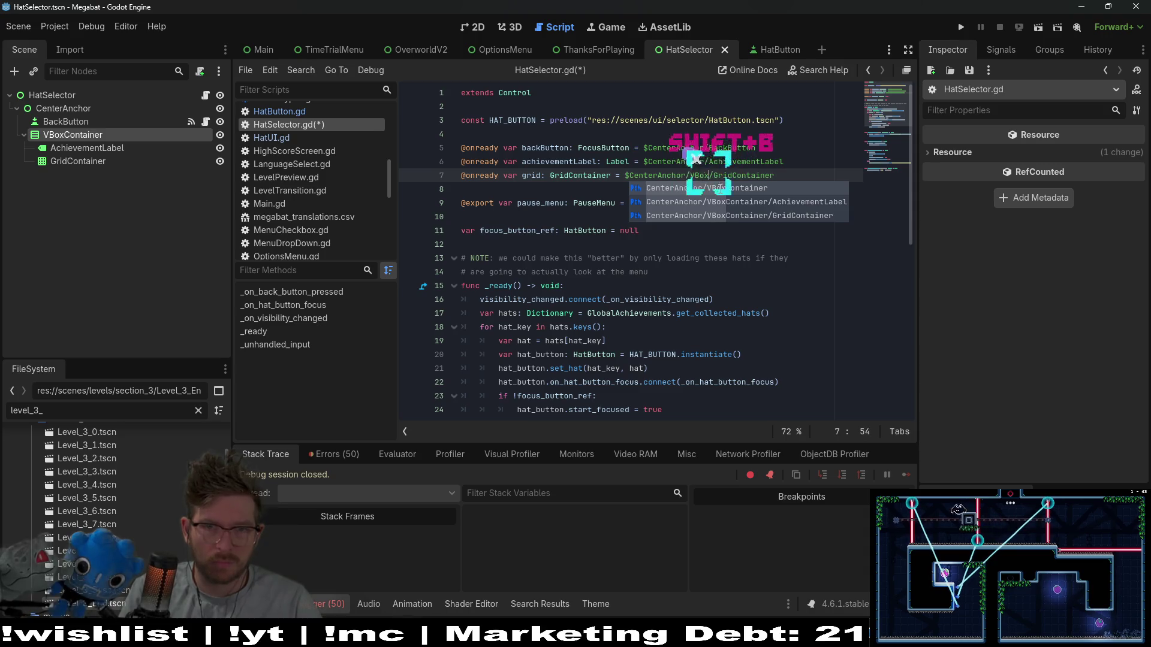
text(ntainer/)
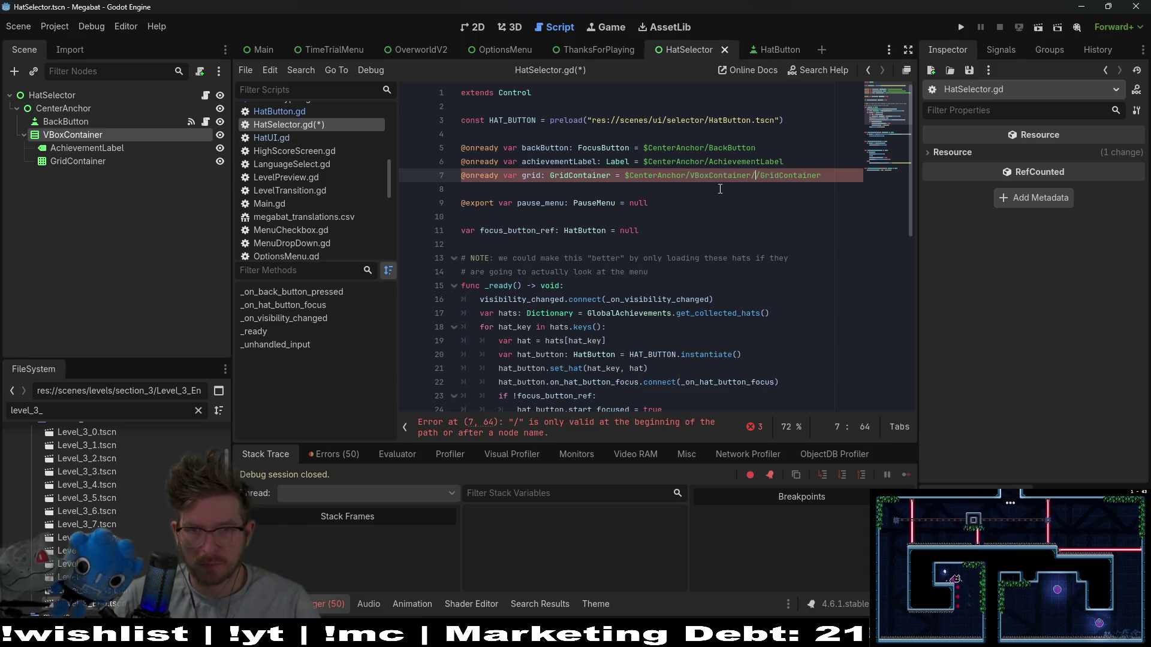
key(Up)
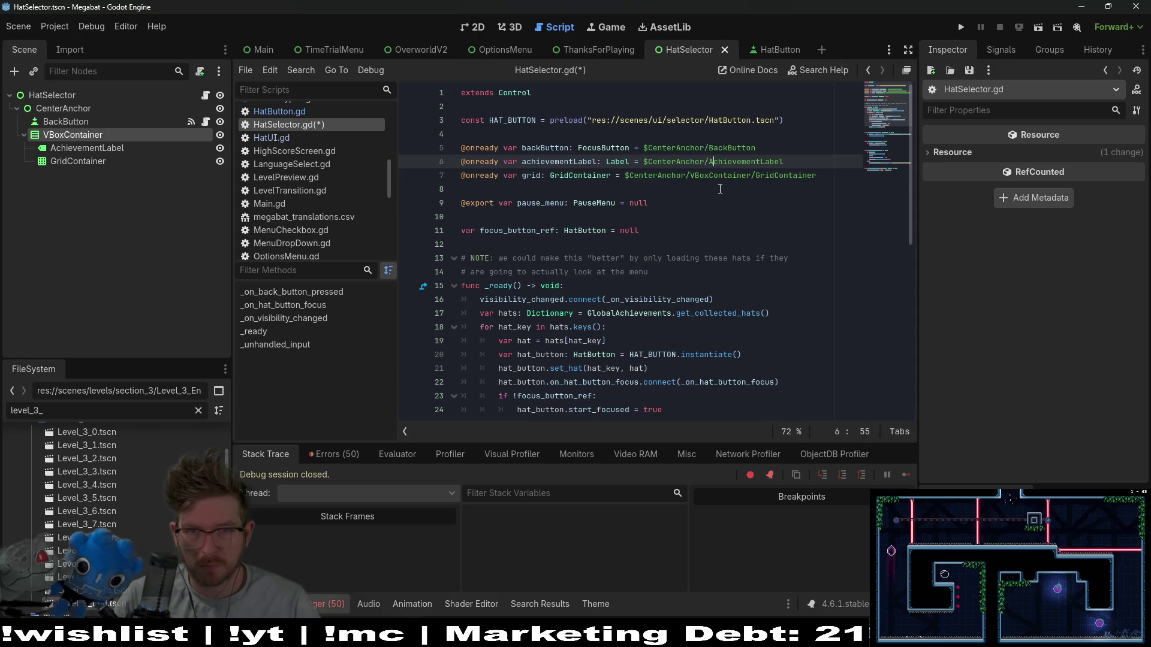
key(ctrl+s)
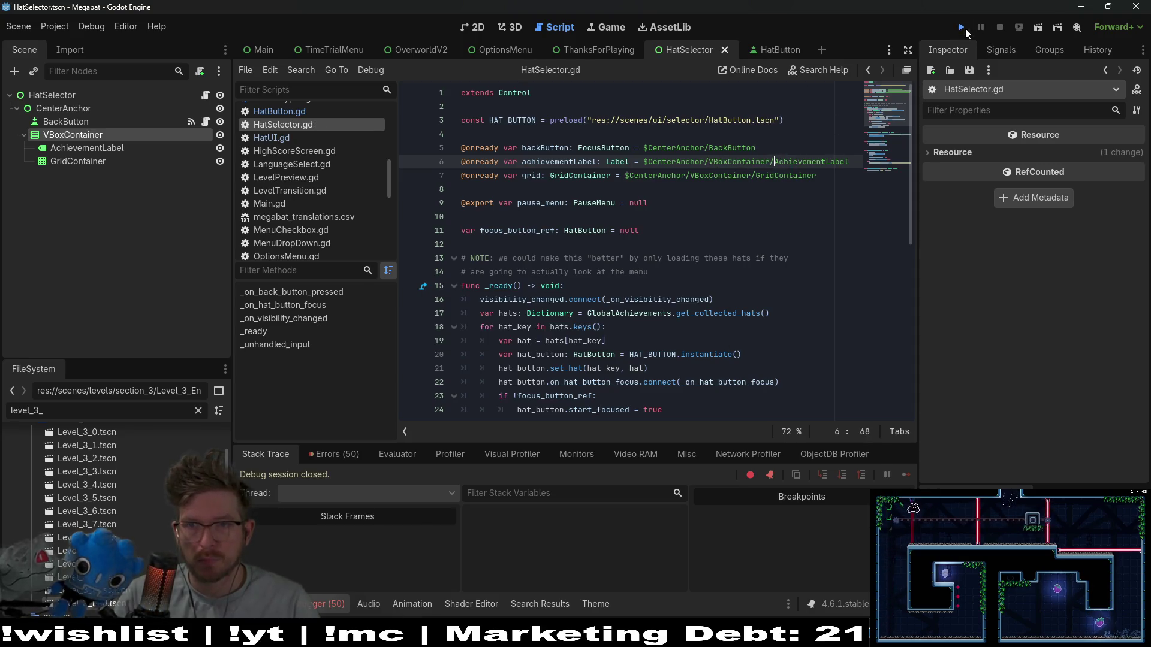
Launch the game, start level 01, pause and open the hat grid.
click(962, 28)
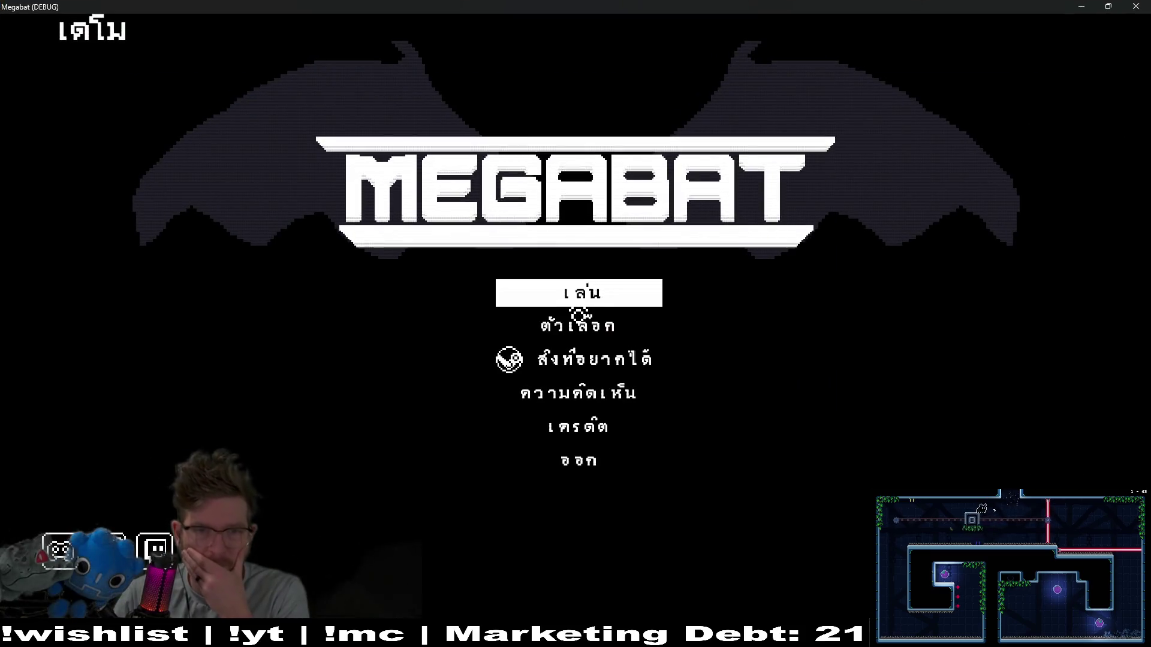
click(579, 304)
click(512, 187)
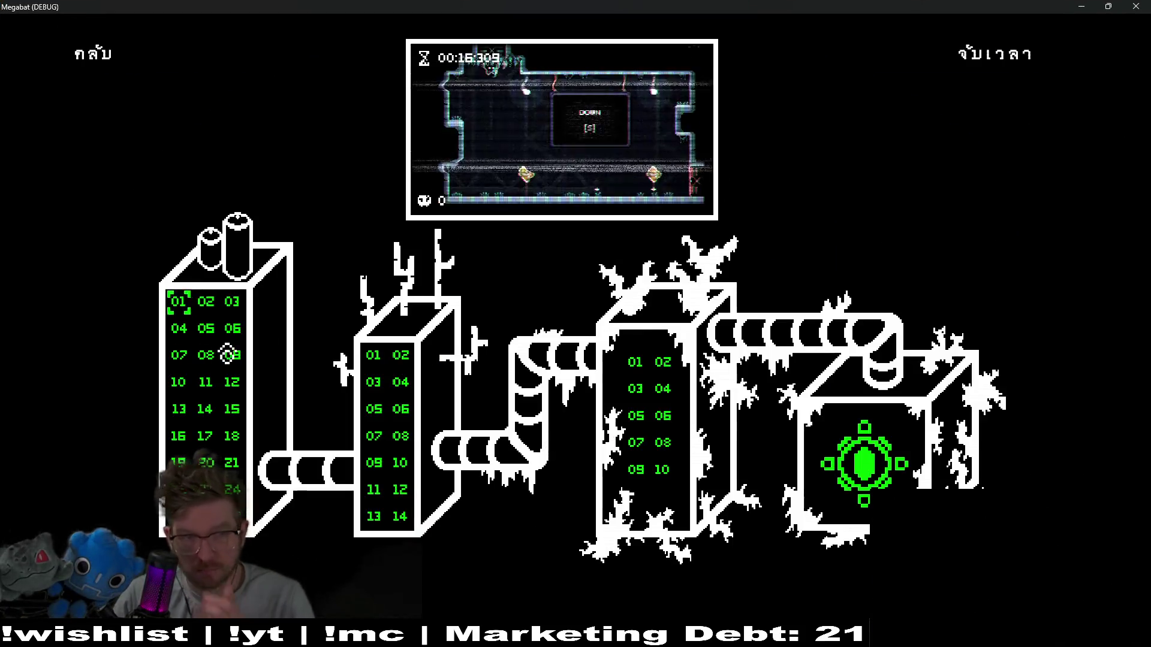
click(179, 309)
key(Escape)
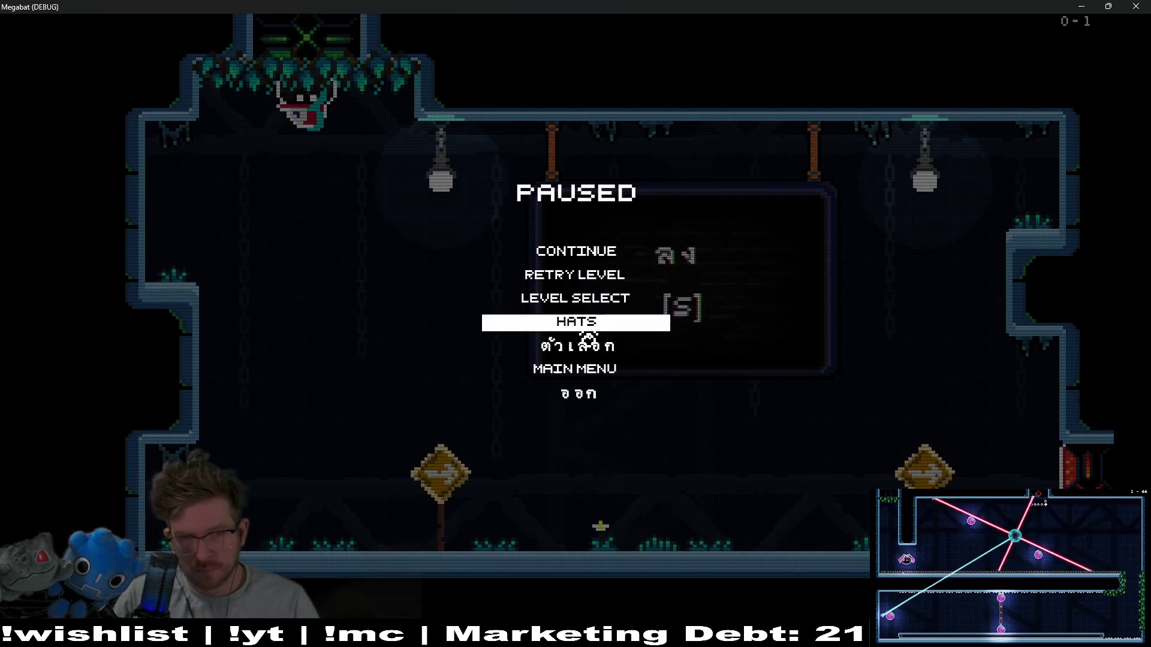
click(588, 335)
Browse the hat grid from the snake hat to No Hat, then close the game window.
key(Right)
key(Right)
key(Right)
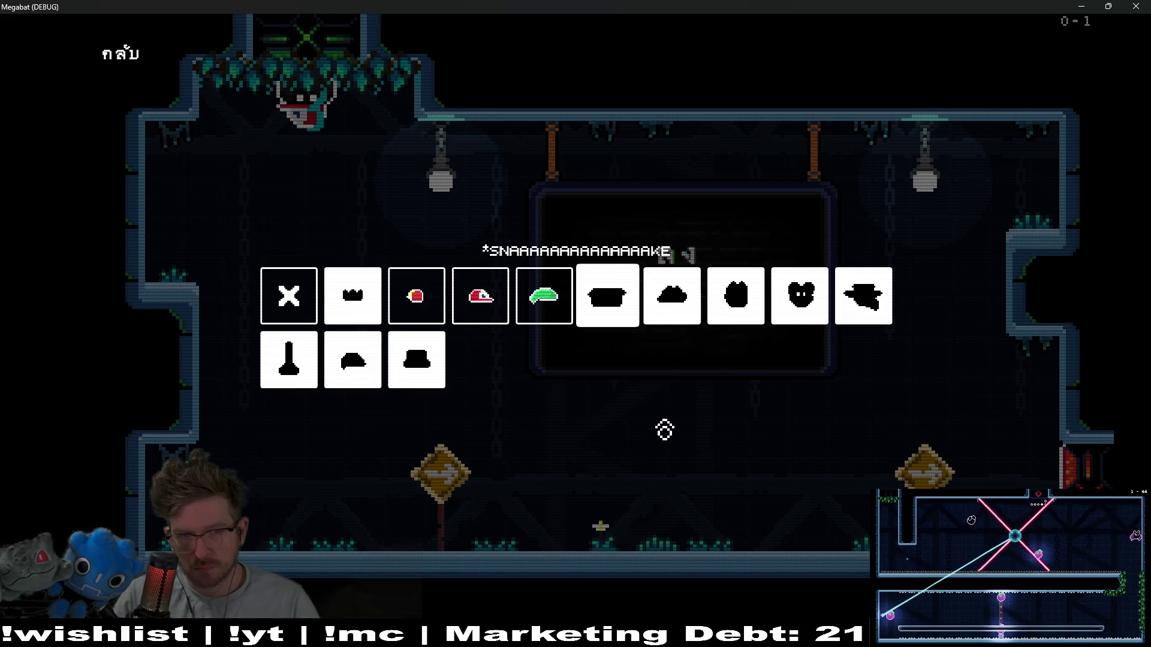
key(Right)
key(Right)
key(Right)
key(Right)
key(Left)
key(Left)
key(Left)
key(Left)
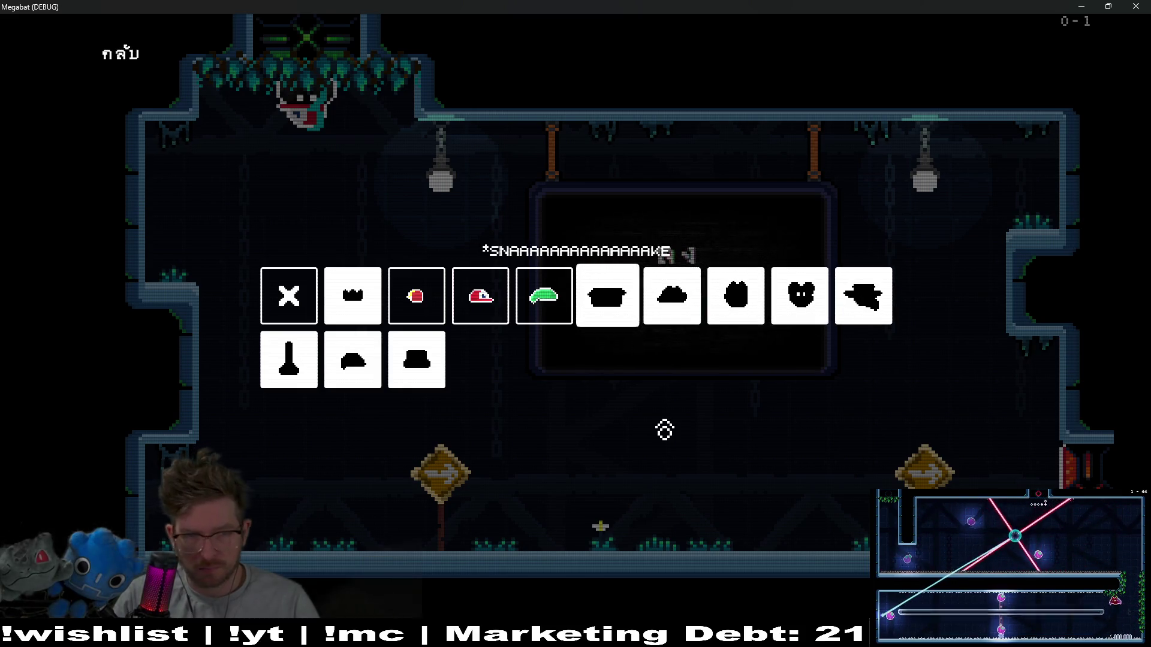
key(Left)
key(Left)
key(Left)
key(Left)
key(Down)
key(Left)
key(Up)
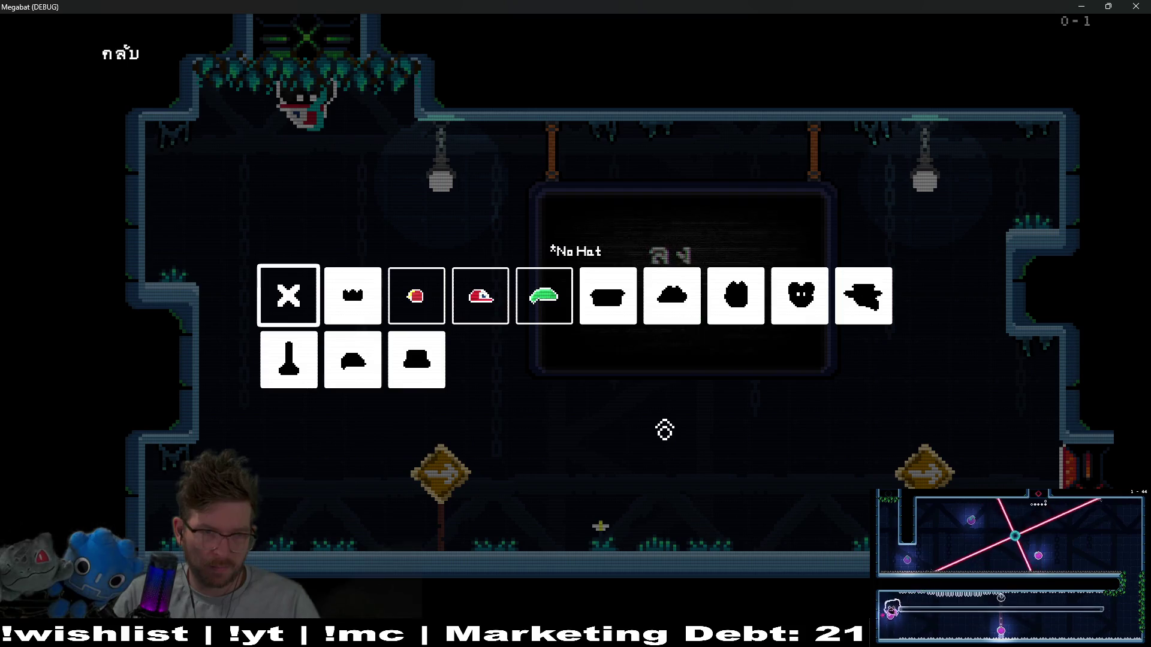
key(Right)
key(Right)
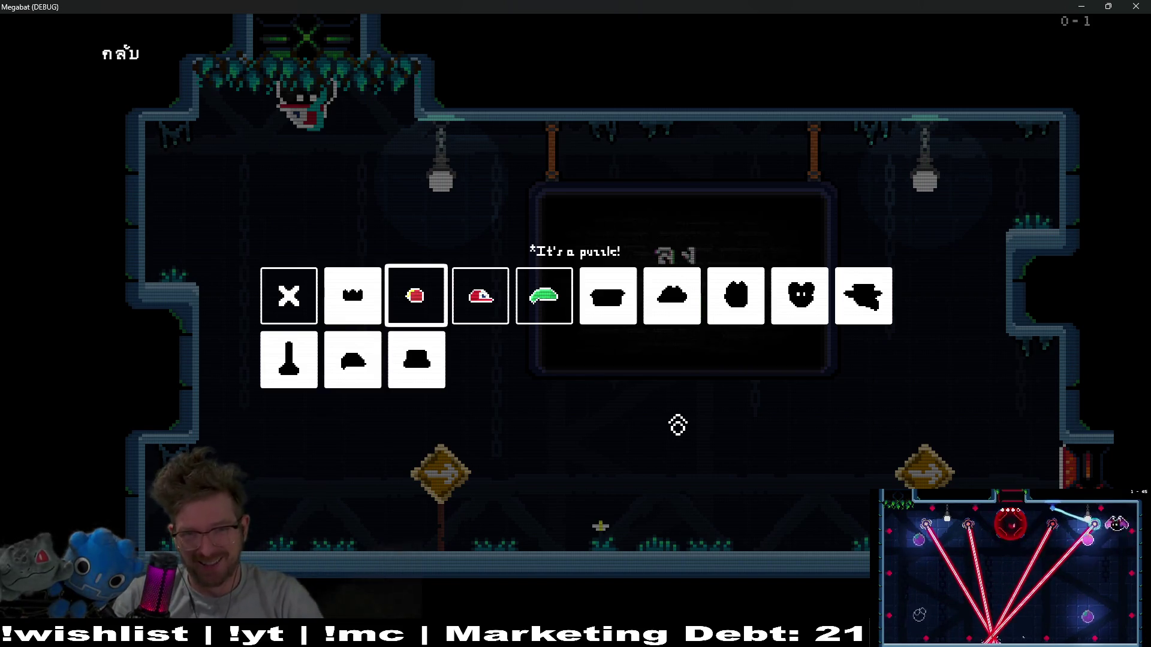
click(1142, 5)
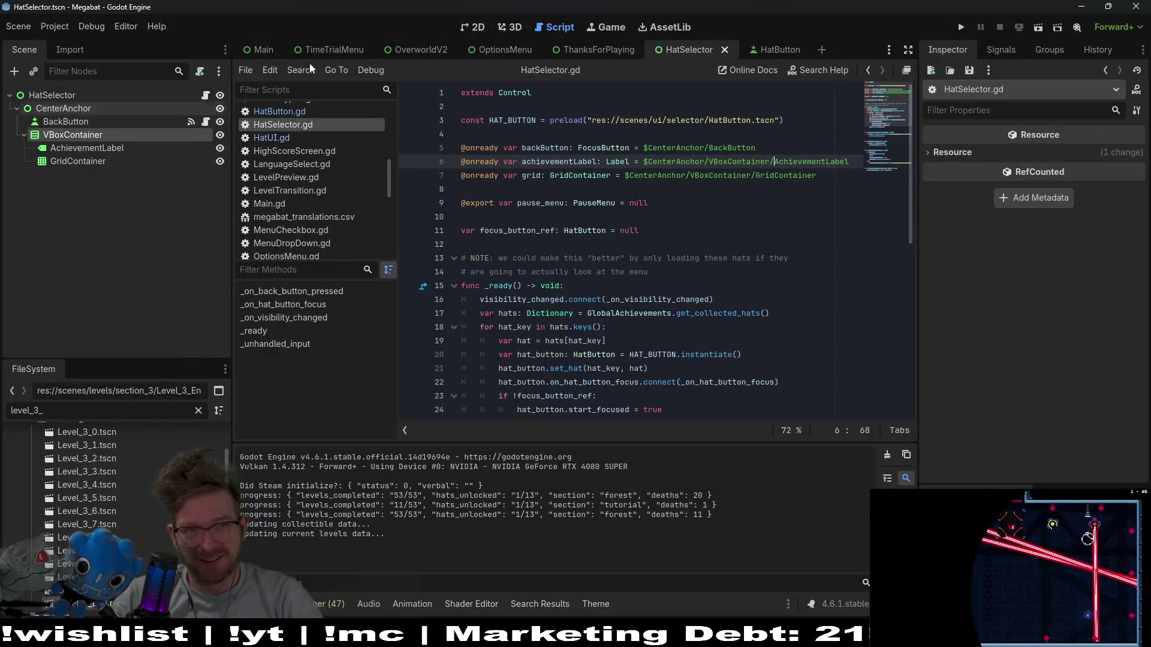
Override AchievementLabel's font size to 12 px, save the scene, and run the project.
click(120, 153)
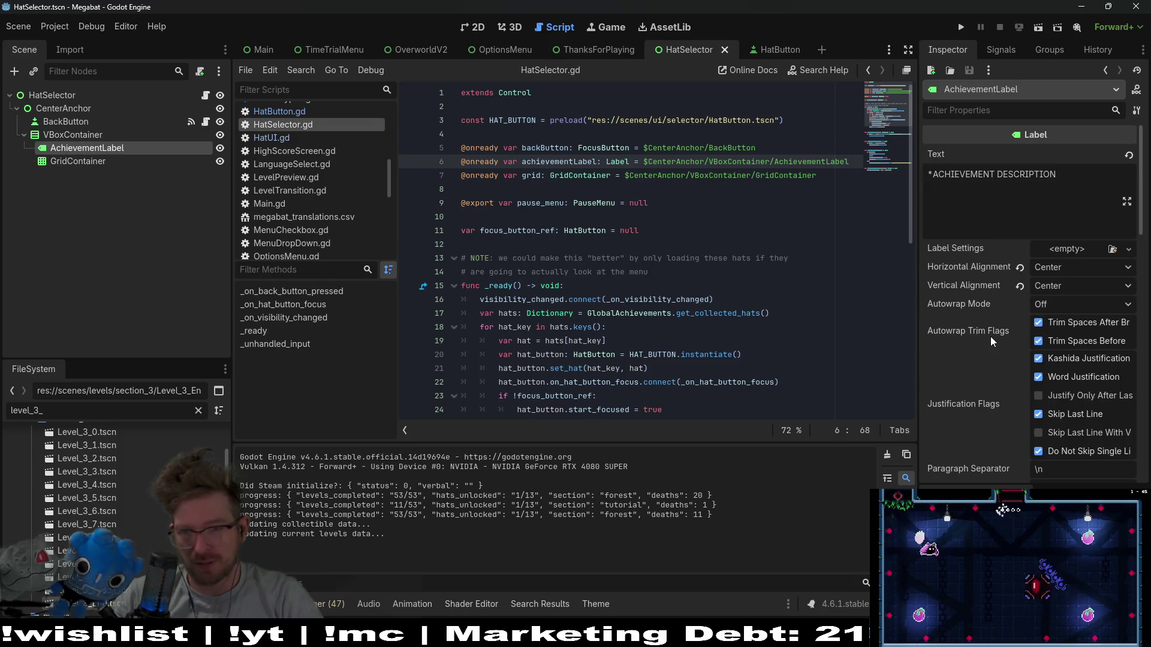
scroll(990, 336, down, 5)
scroll(990, 337, down, 7)
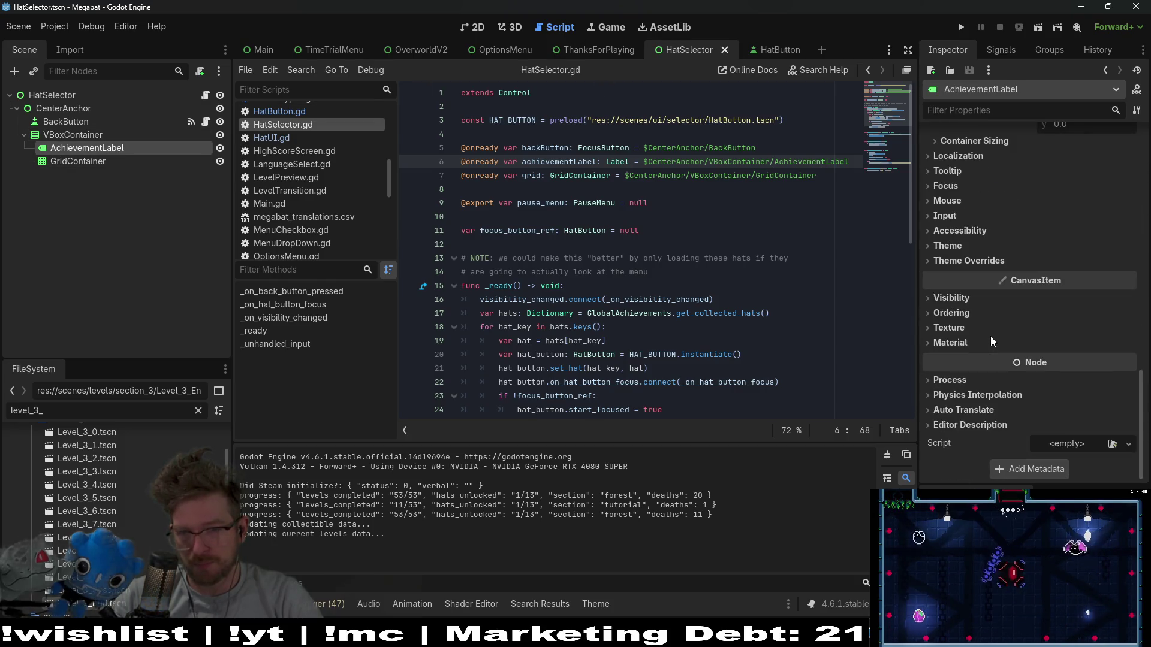
click(957, 261)
scroll(990, 334, down, 2)
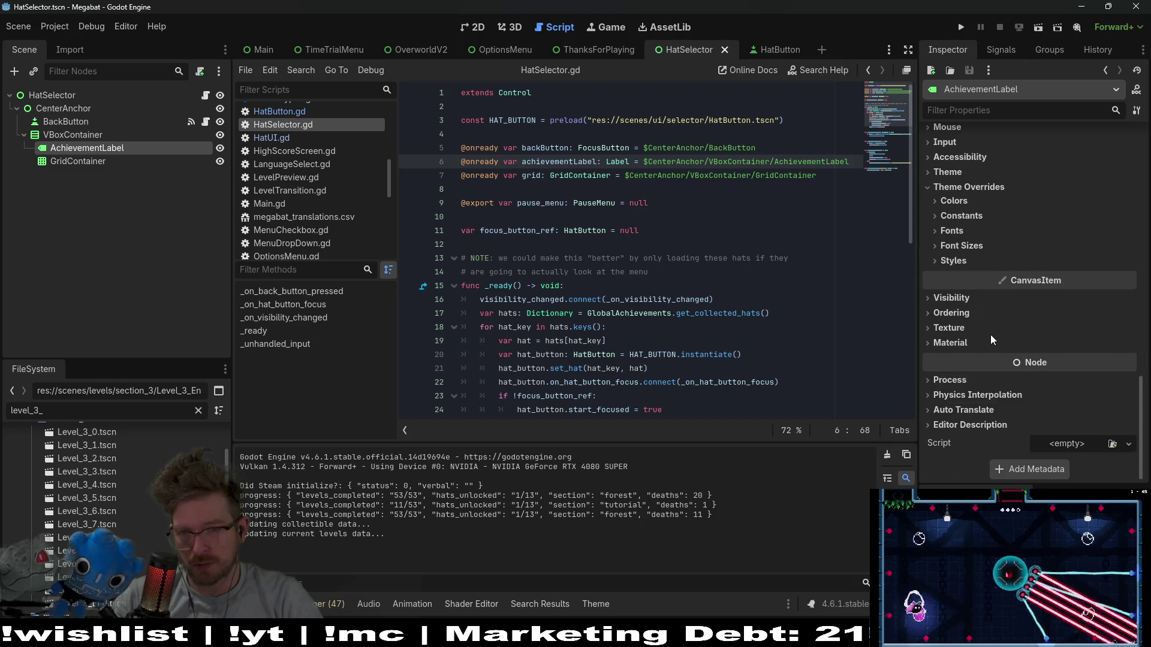
click(954, 264)
click(952, 245)
text(1)
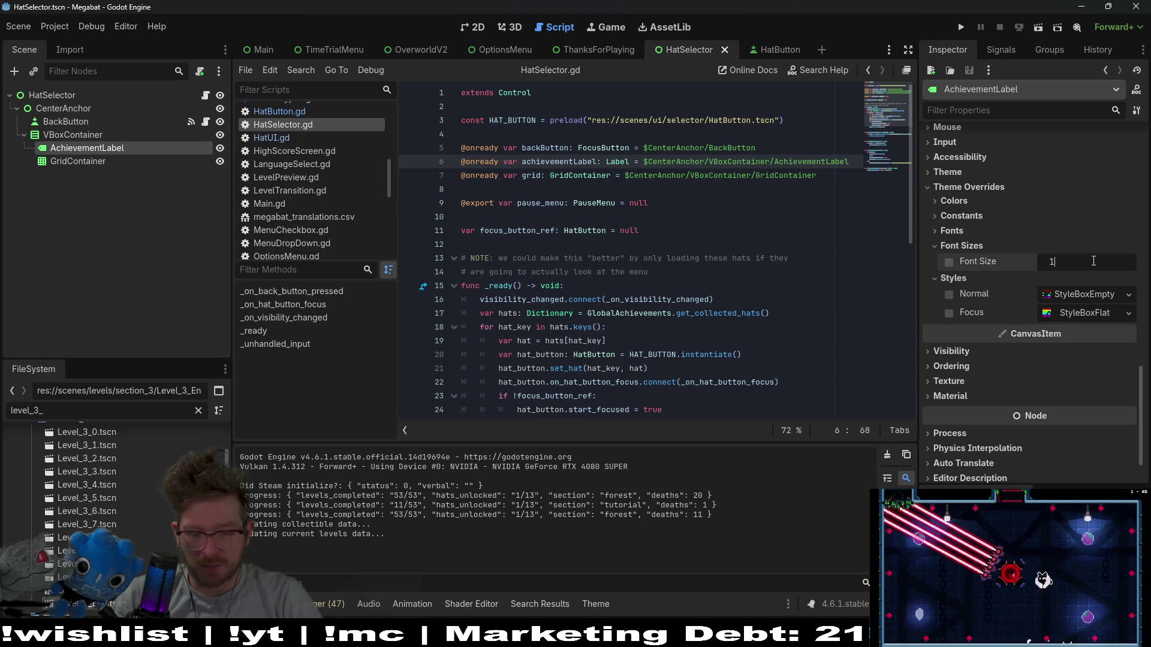
text(2)
key(Return)
key(ctrl+s)
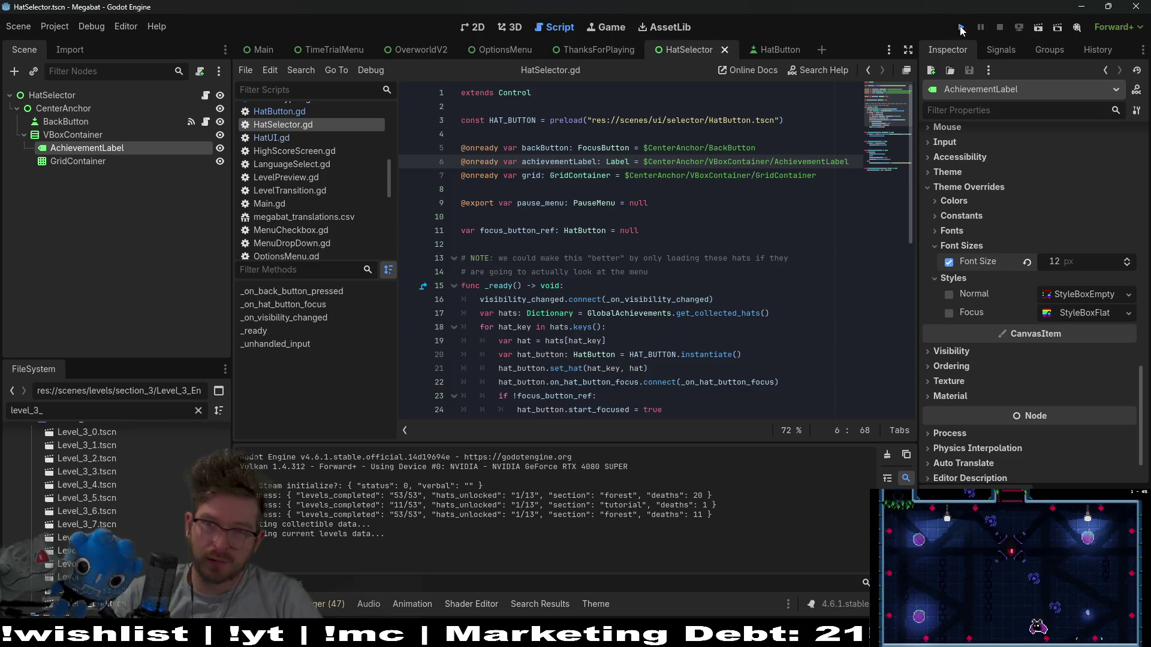
click(960, 29)
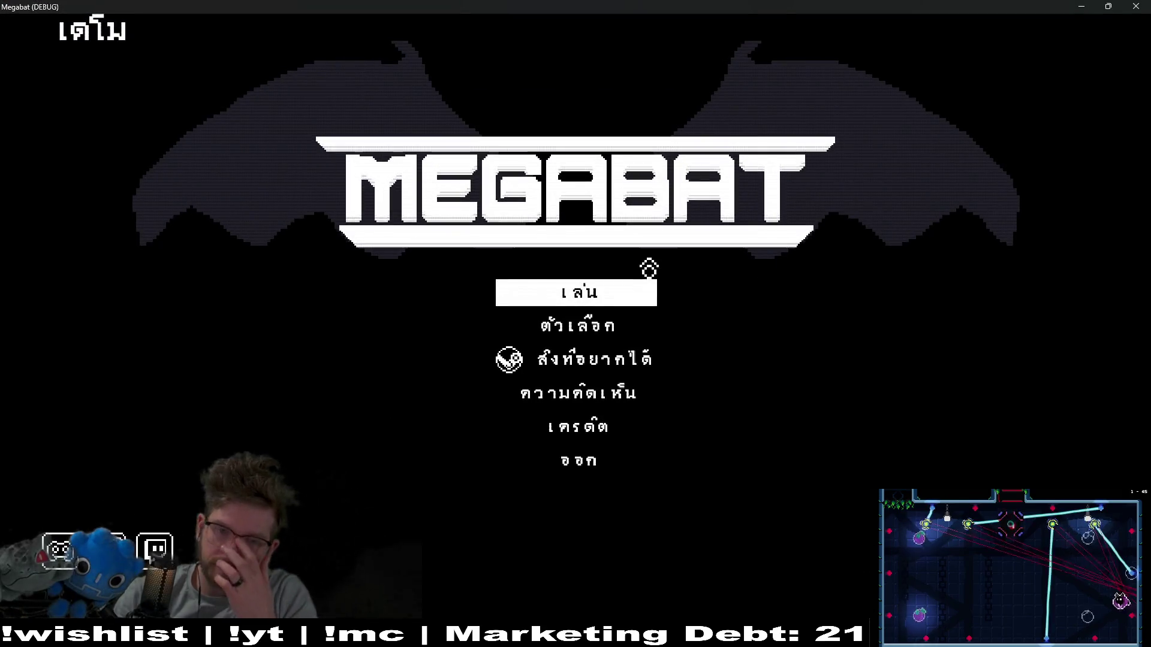
Start a level with the first profile, pause and open the hat selection screen.
click(644, 287)
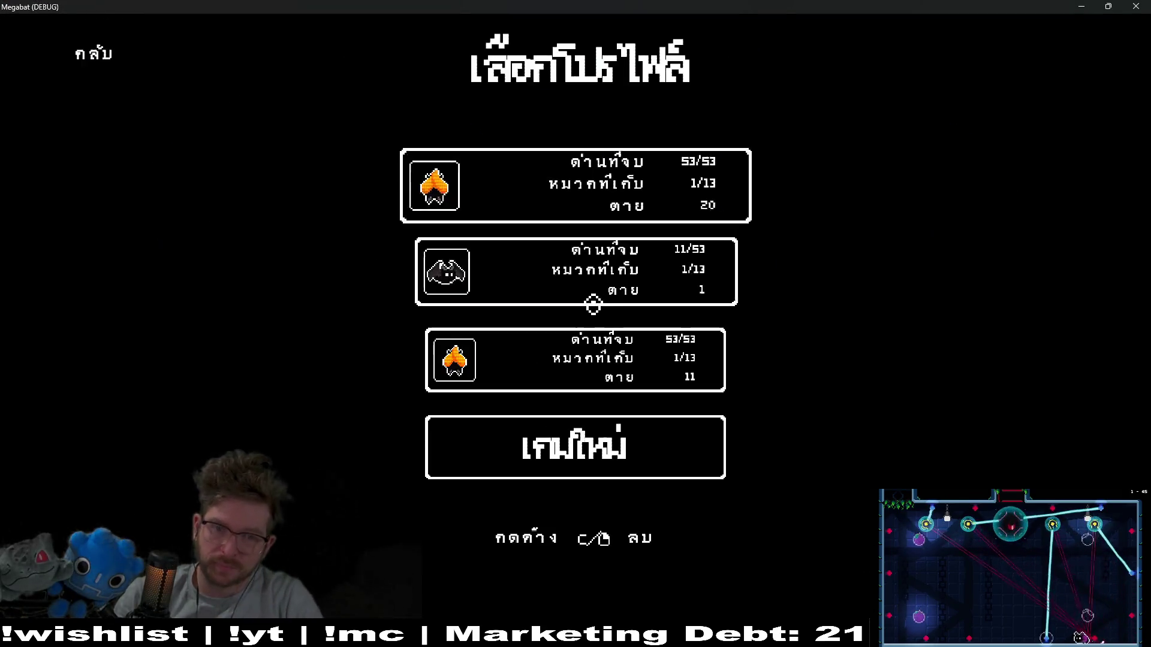
click(580, 214)
key(Return)
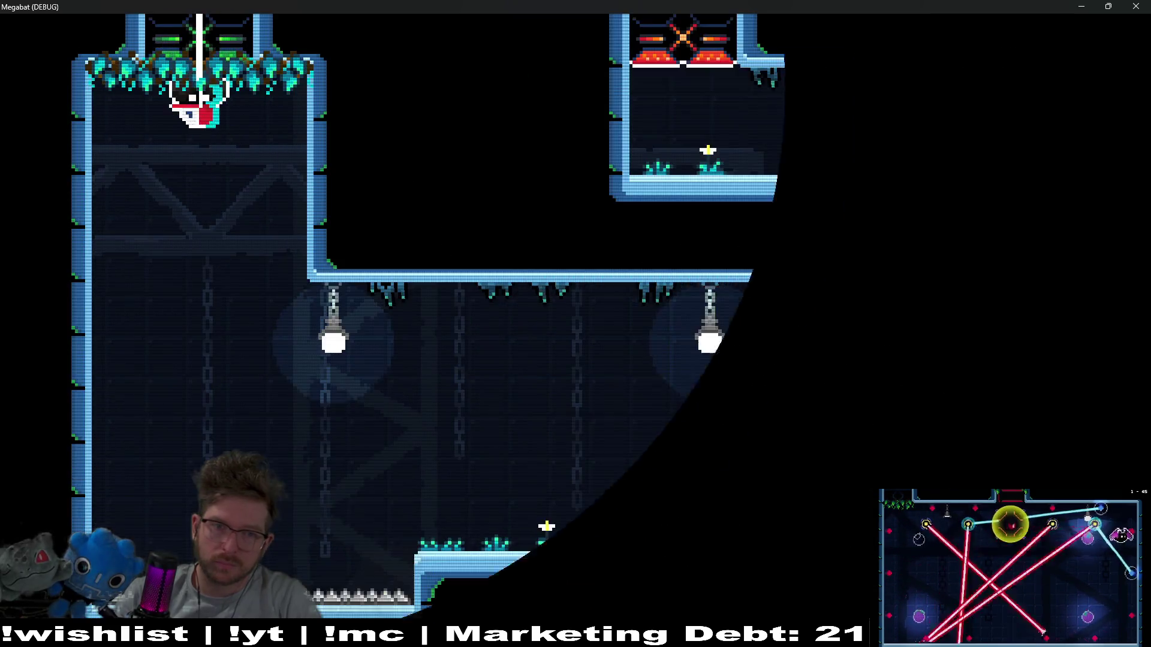
key(Escape)
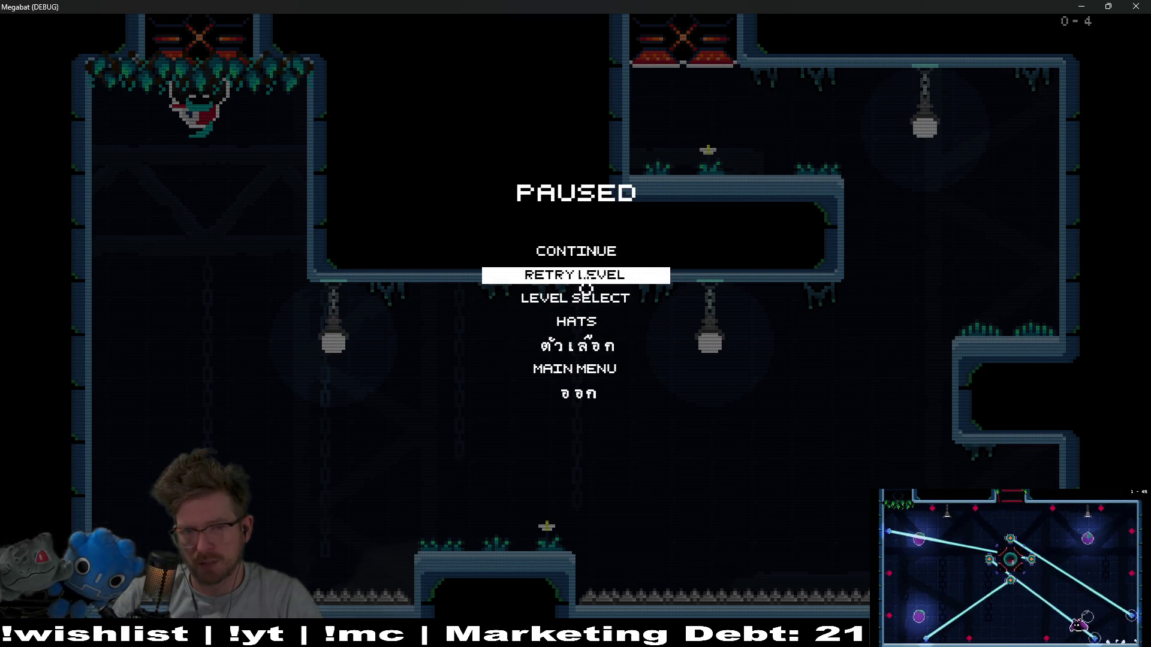
key(Up)
key(Up)
key(Up)
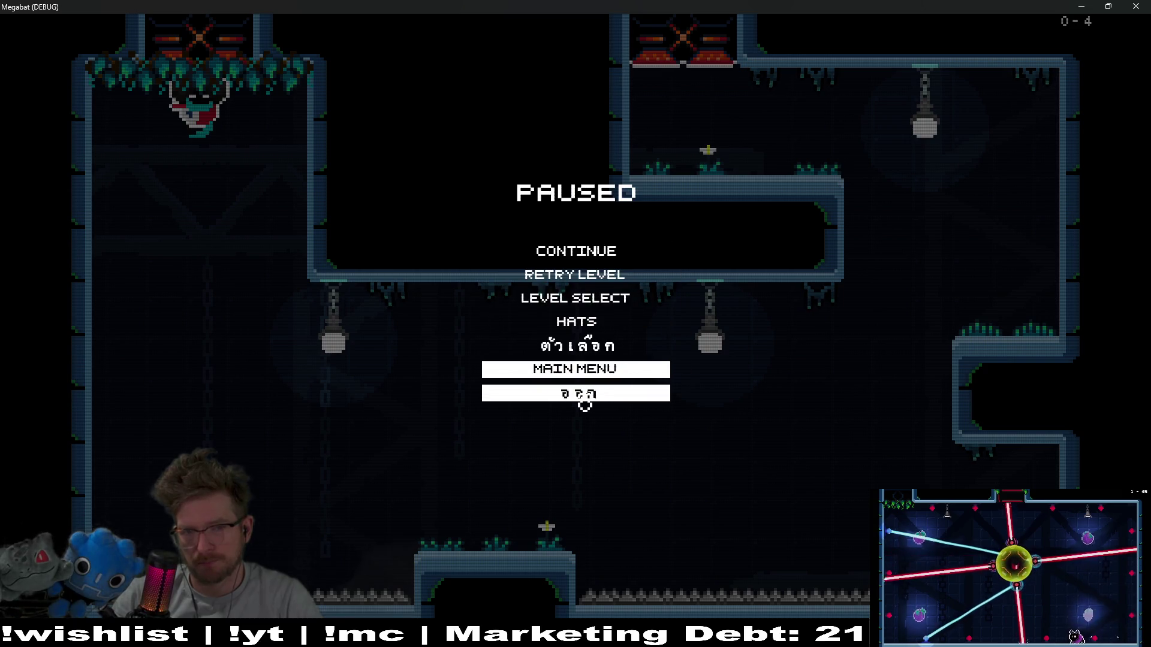
key(Return)
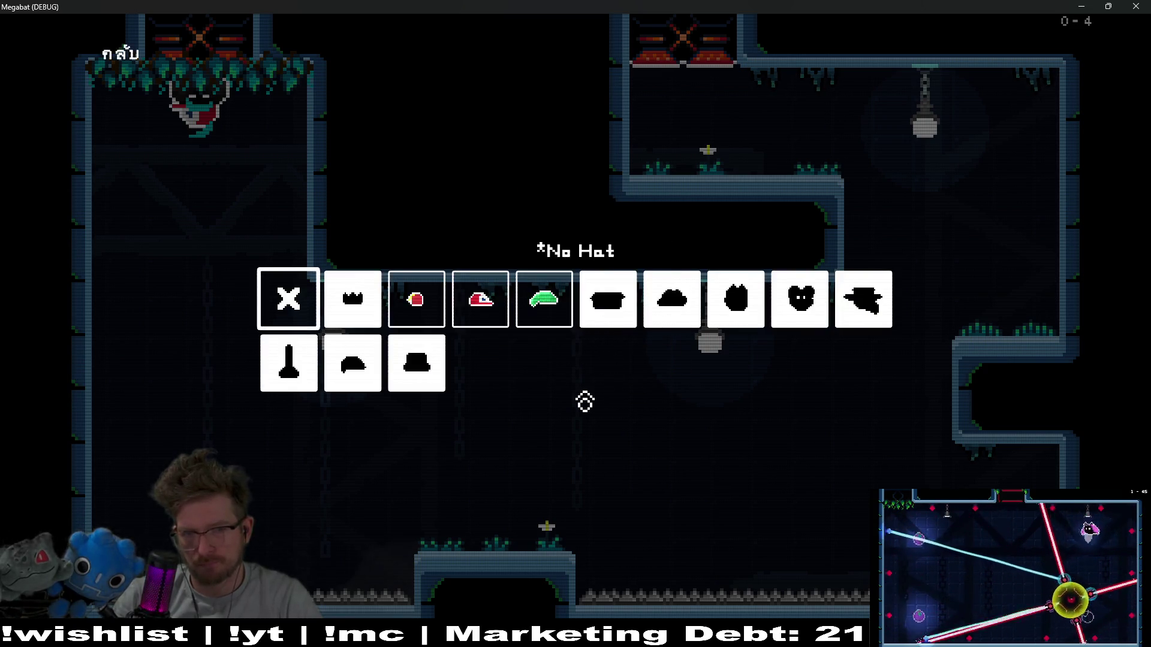
Equip the elf hat, return to the pause menu, and close the game window.
key(Right)
key(Right)
key(Right)
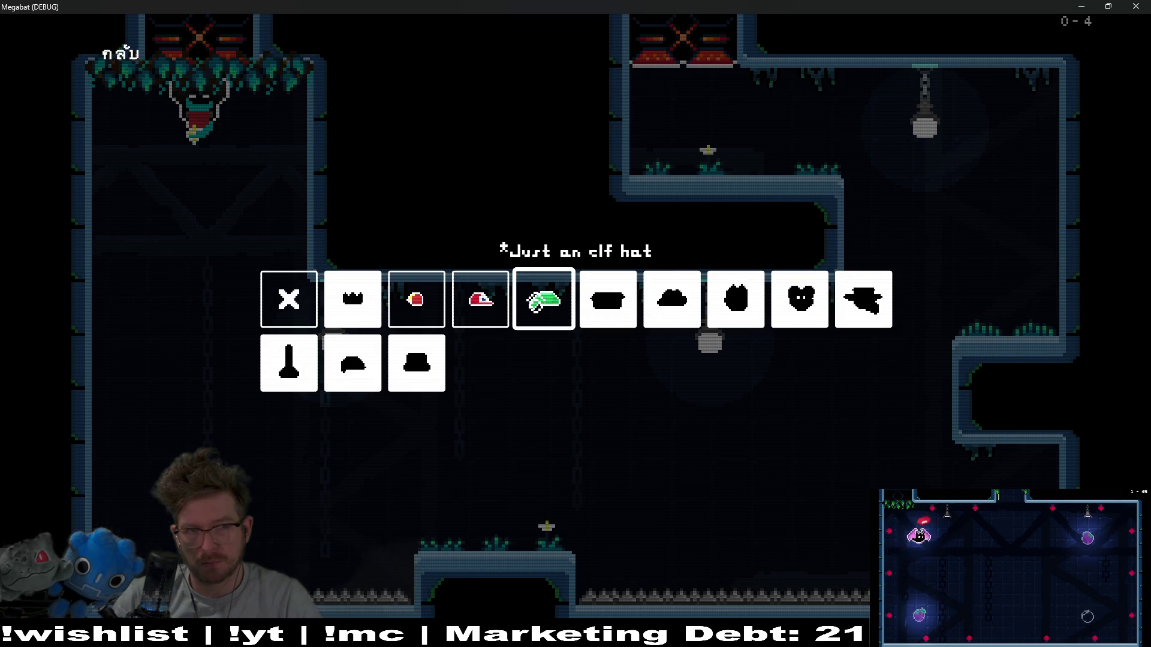
click(535, 306)
click(114, 55)
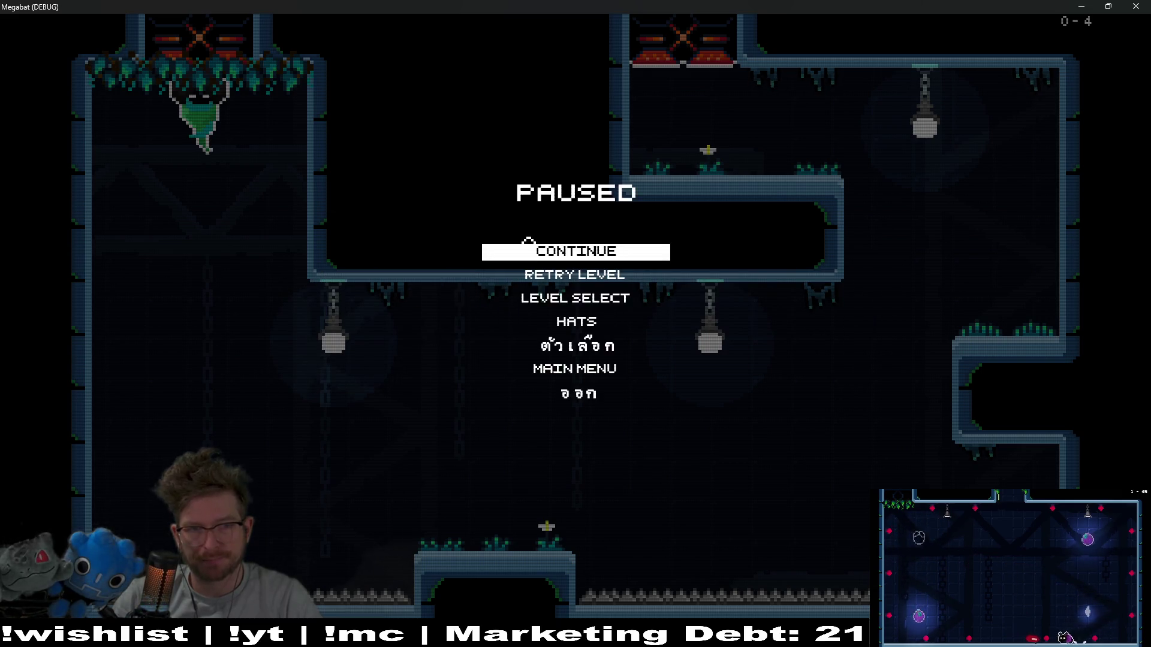
click(1137, 5)
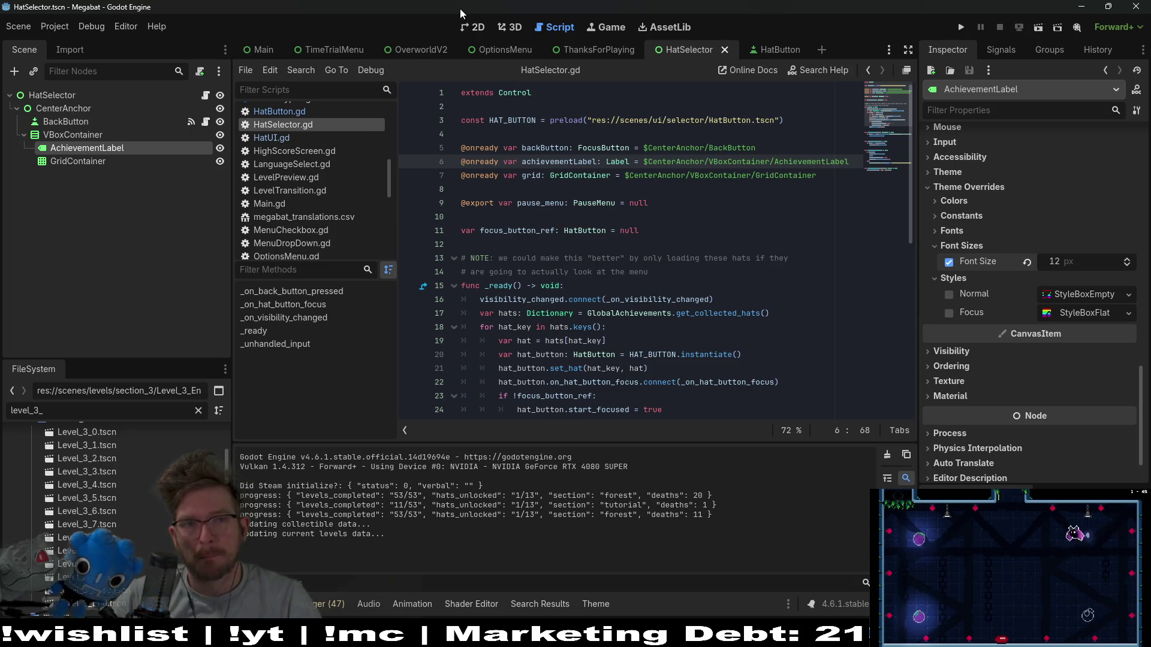
Open PauseMenu.tscn in the 2D editor through quick file search for 'pauseme'.
click(478, 27)
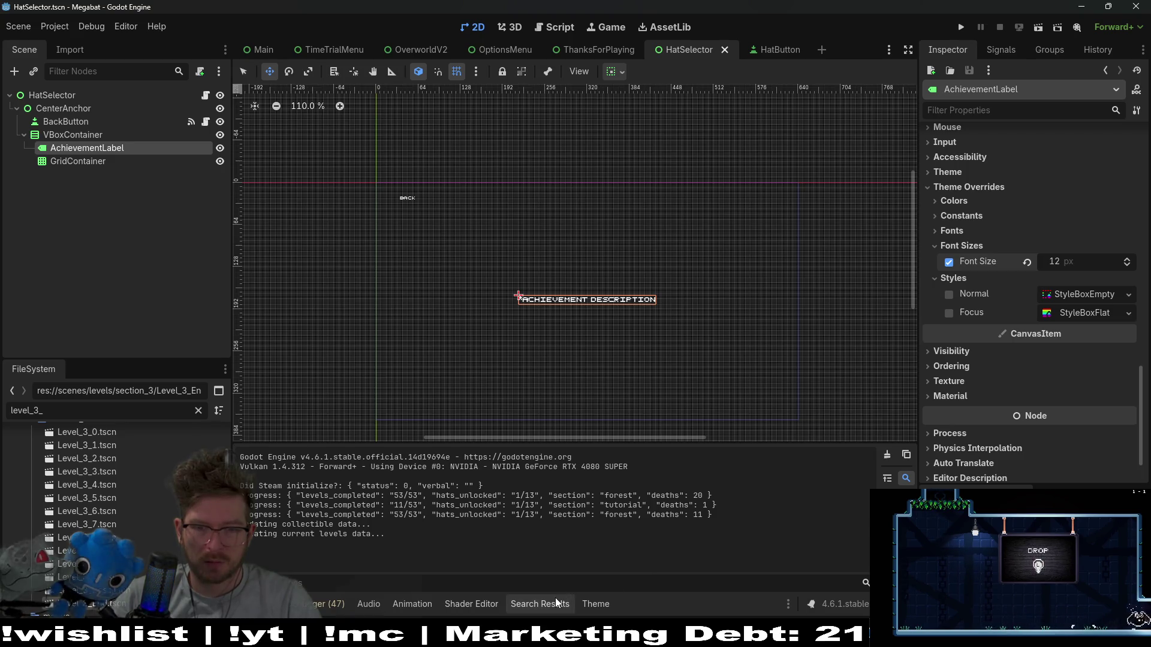
key(alt+shift+o)
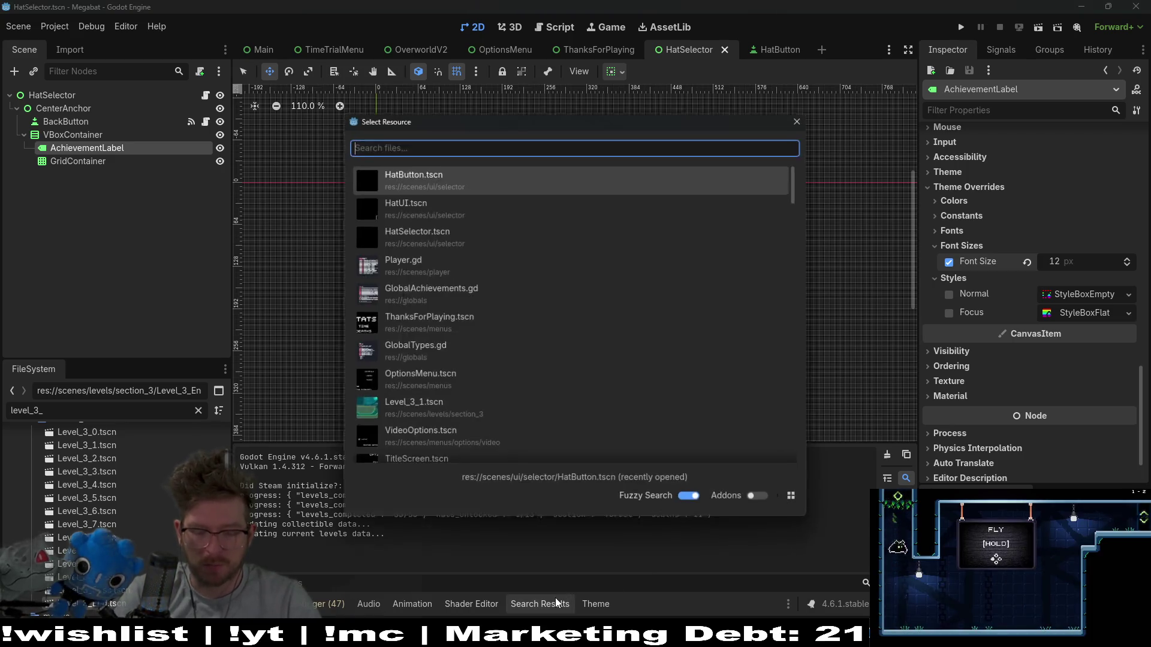
text(pauseme)
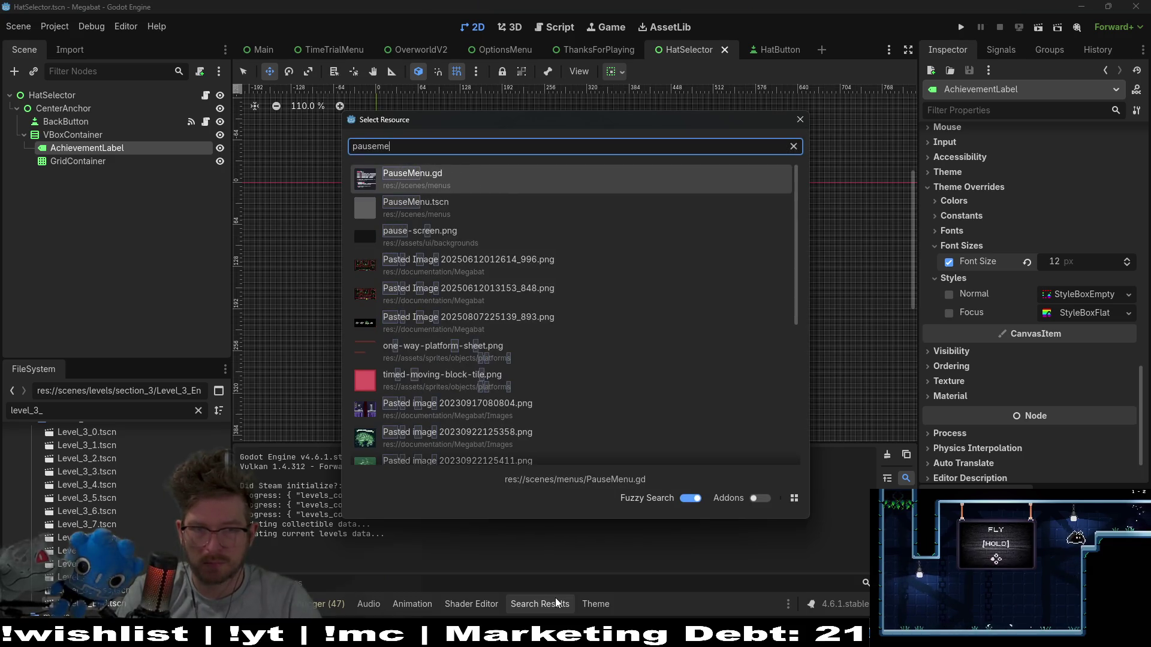
key(Down)
key(Return)
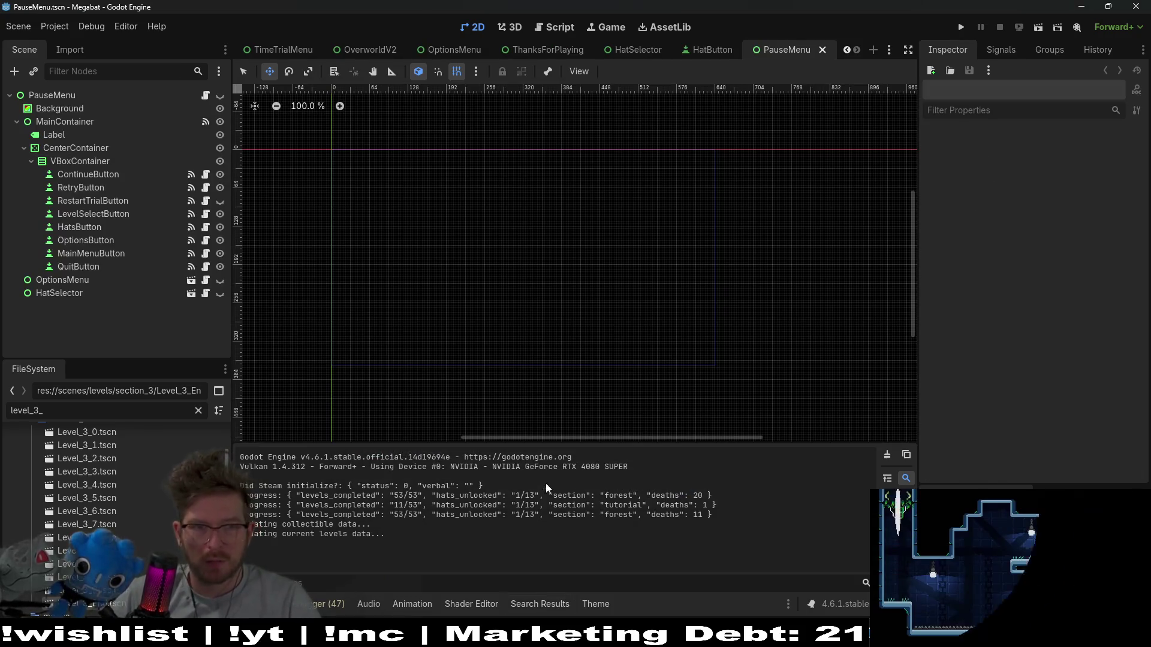
Zoom into the menu and inspect ContinueButton's properties and connected signals.
click(123, 175)
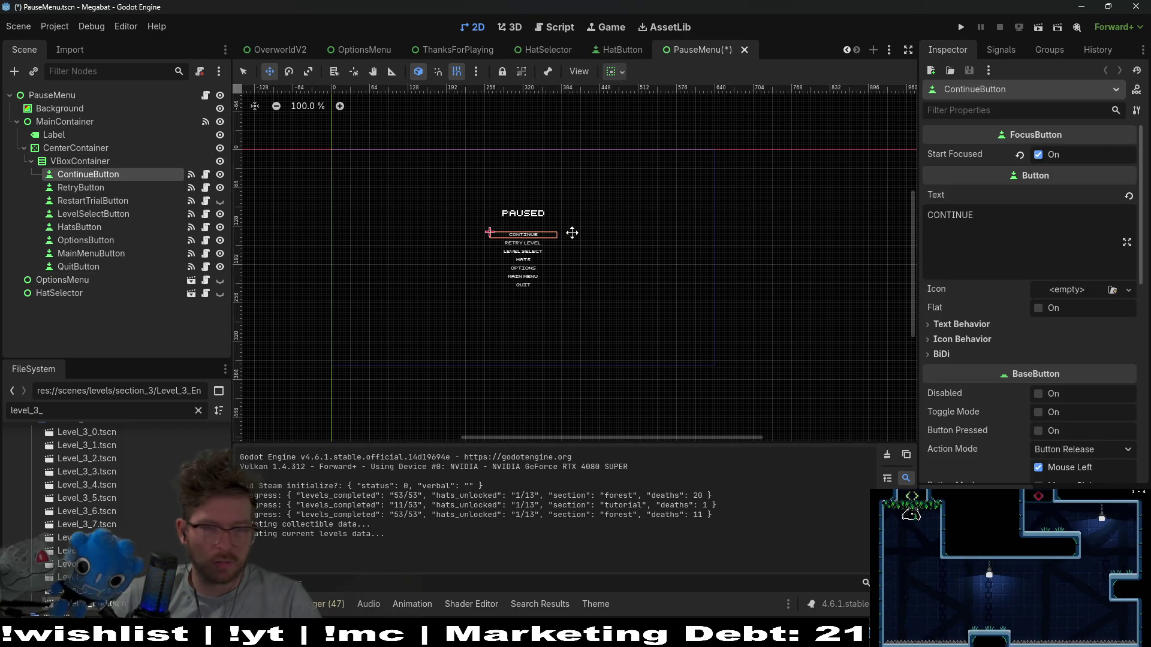
scroll(571, 233, up, 4)
scroll(481, 231, up, 2)
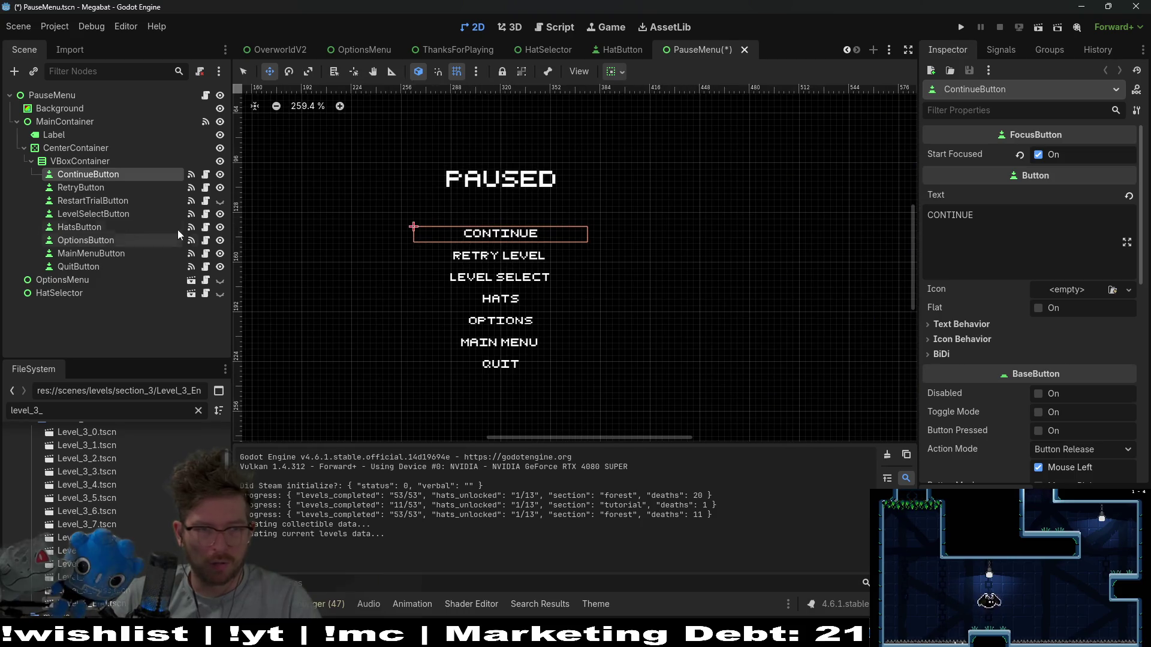
click(100, 188)
click(90, 175)
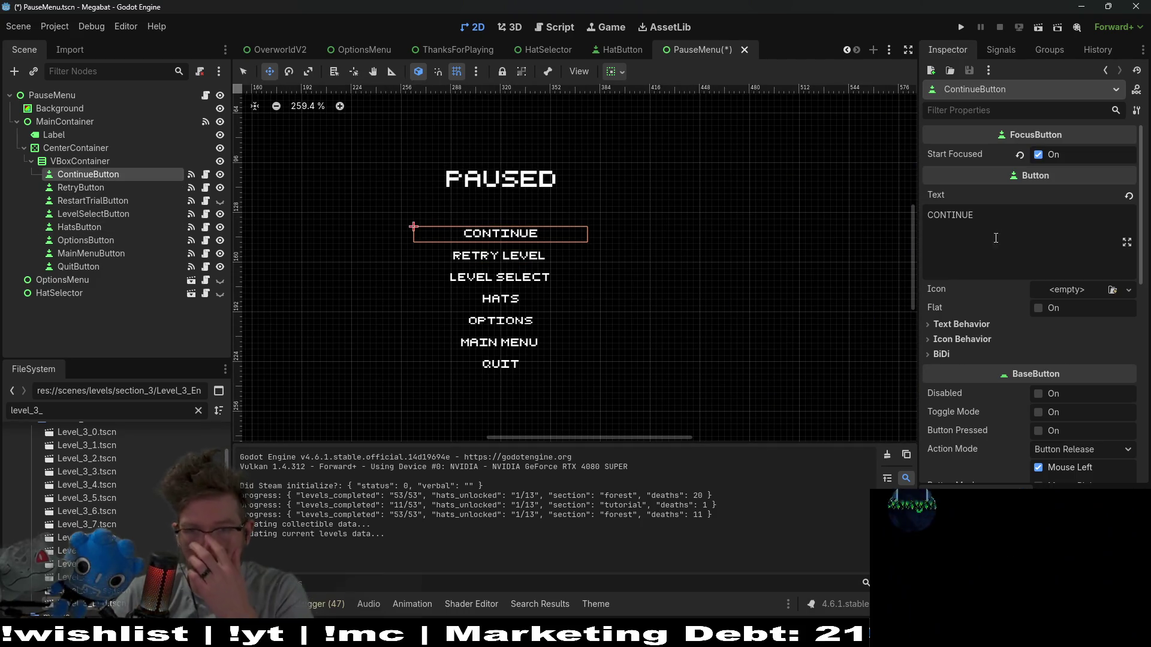
click(1012, 52)
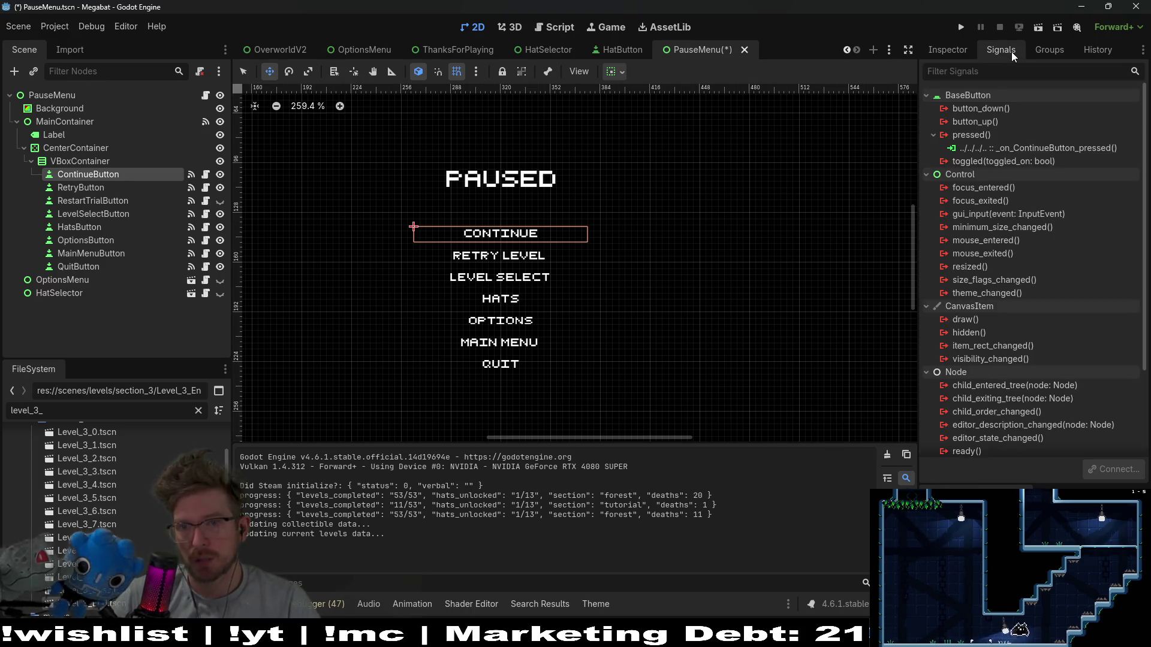
click(941, 48)
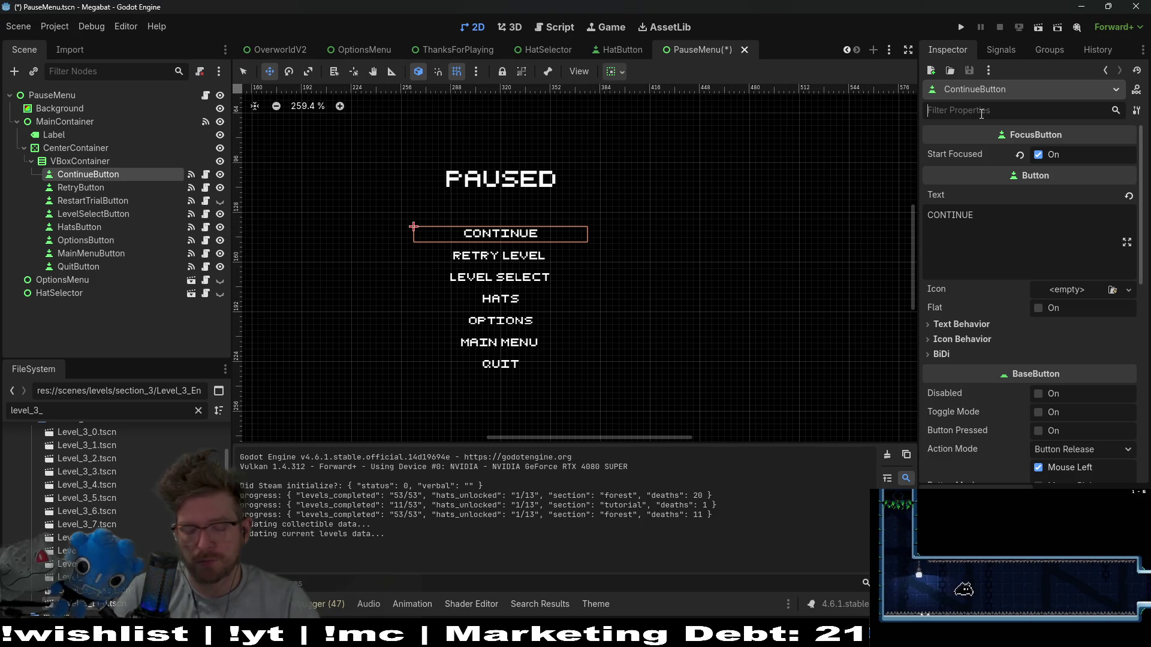
Give ContinueButton a 16 px custom minimum height and save the scene.
text(min)
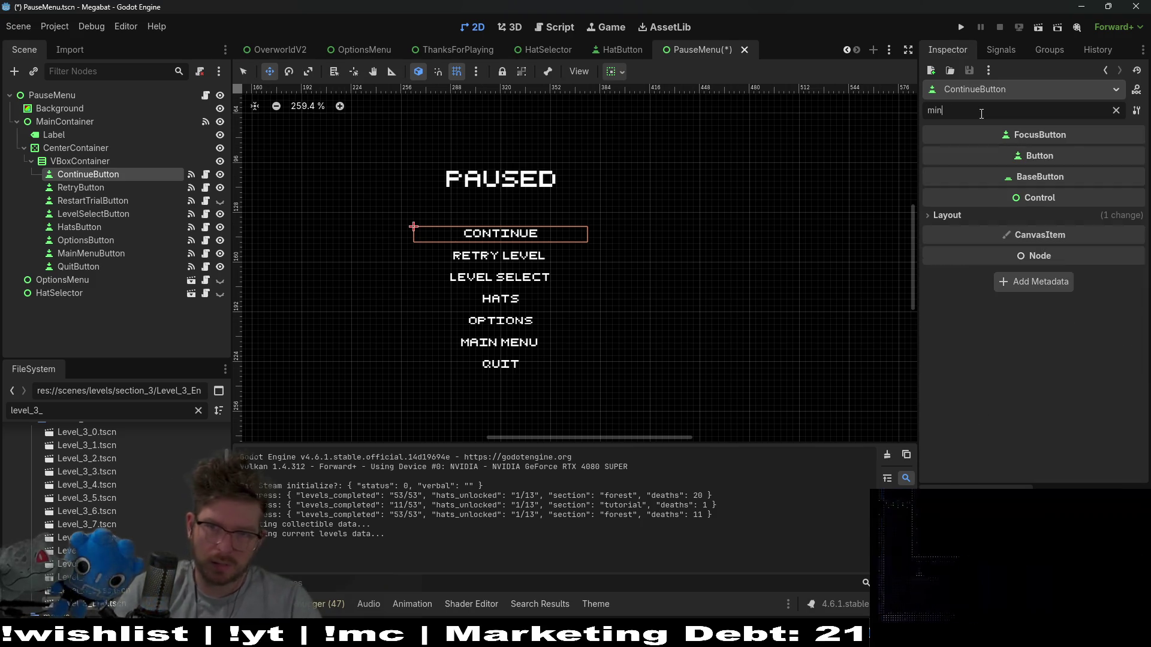
click(948, 216)
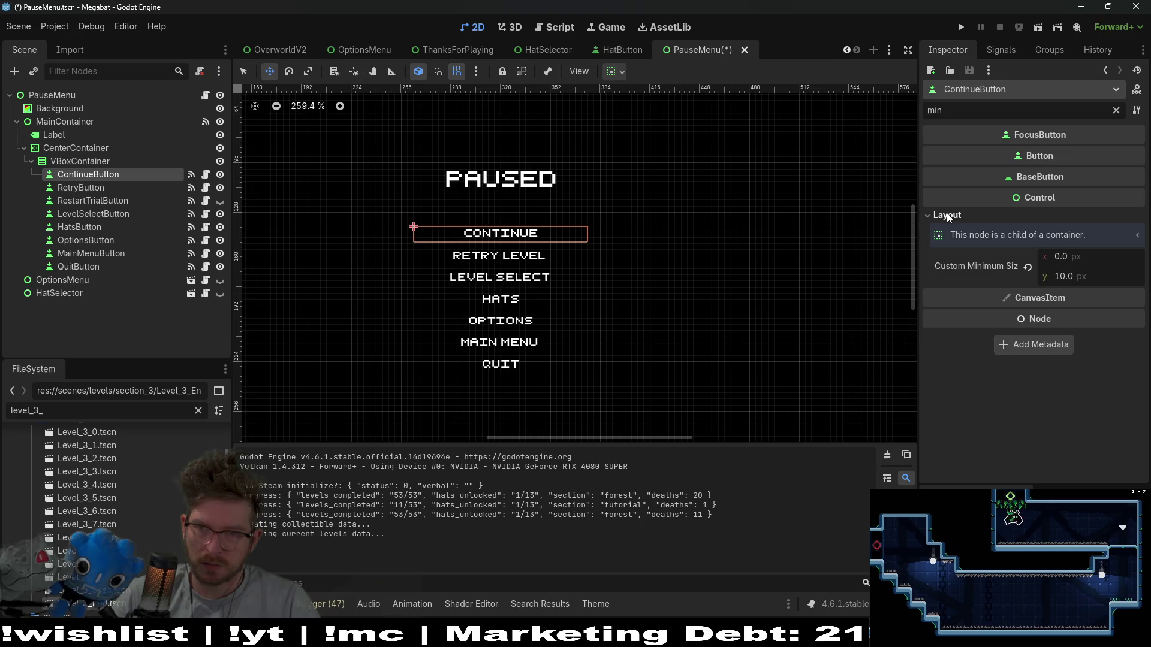
click(1096, 276)
text(16)
key(Return)
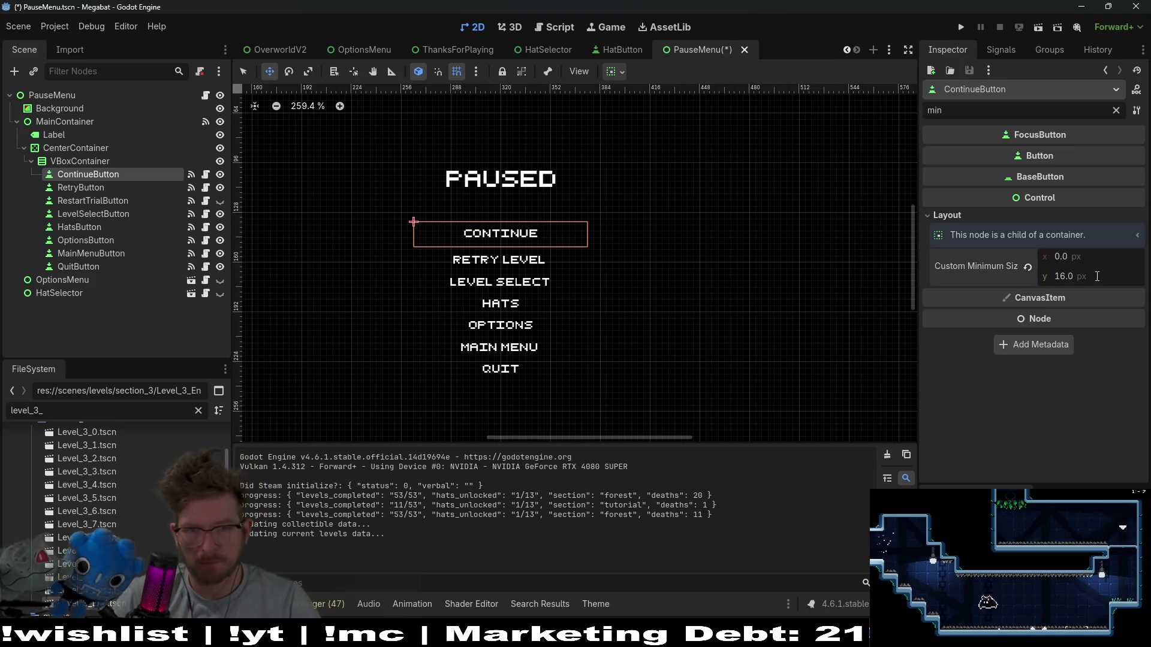
key(ctrl+s)
Set a 16 px custom minimum height on RetryButton, RestartTrialButton and LevelSelectButton.
click(499, 260)
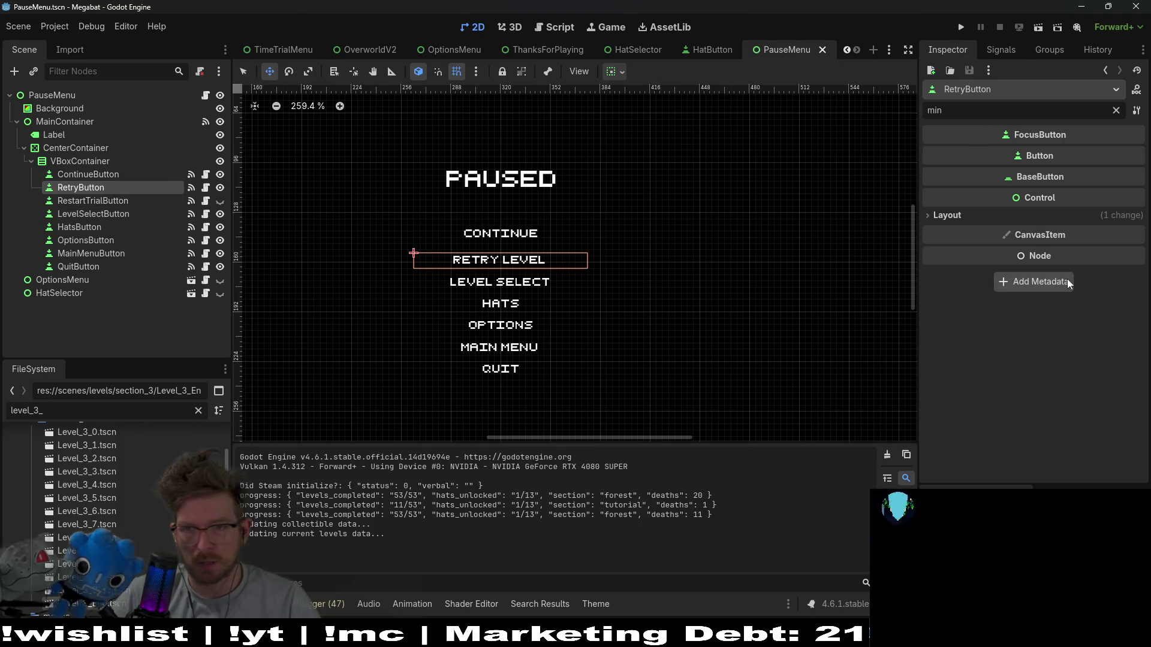
click(1015, 220)
click(1083, 277)
text(1)
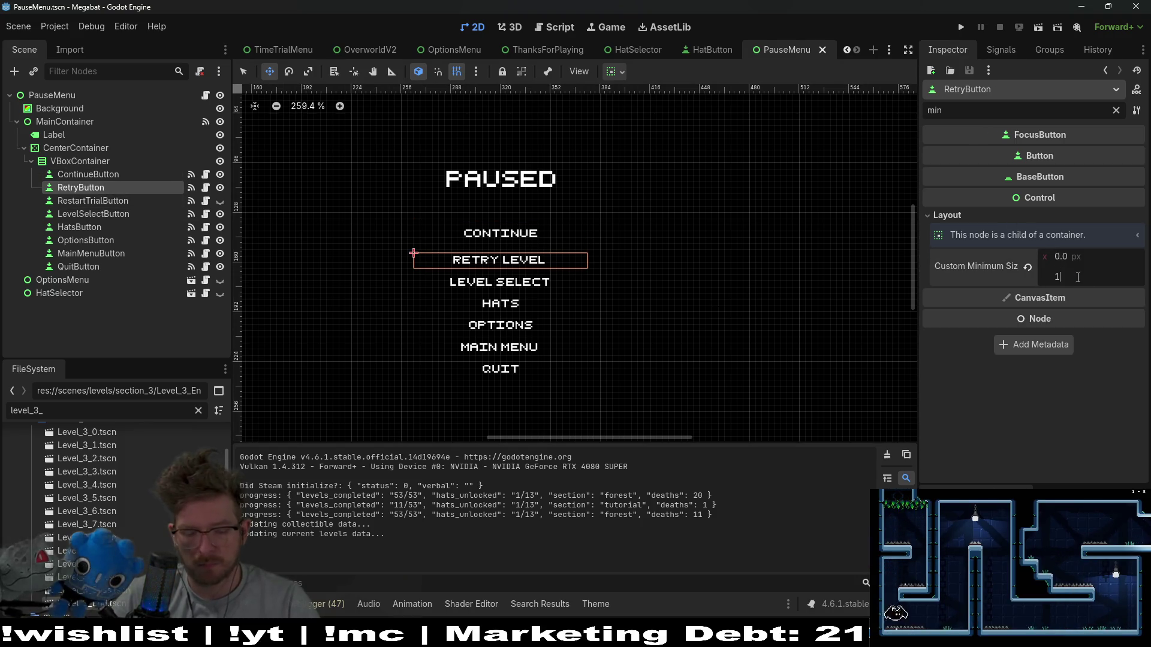
text(6)
key(Return)
click(93, 200)
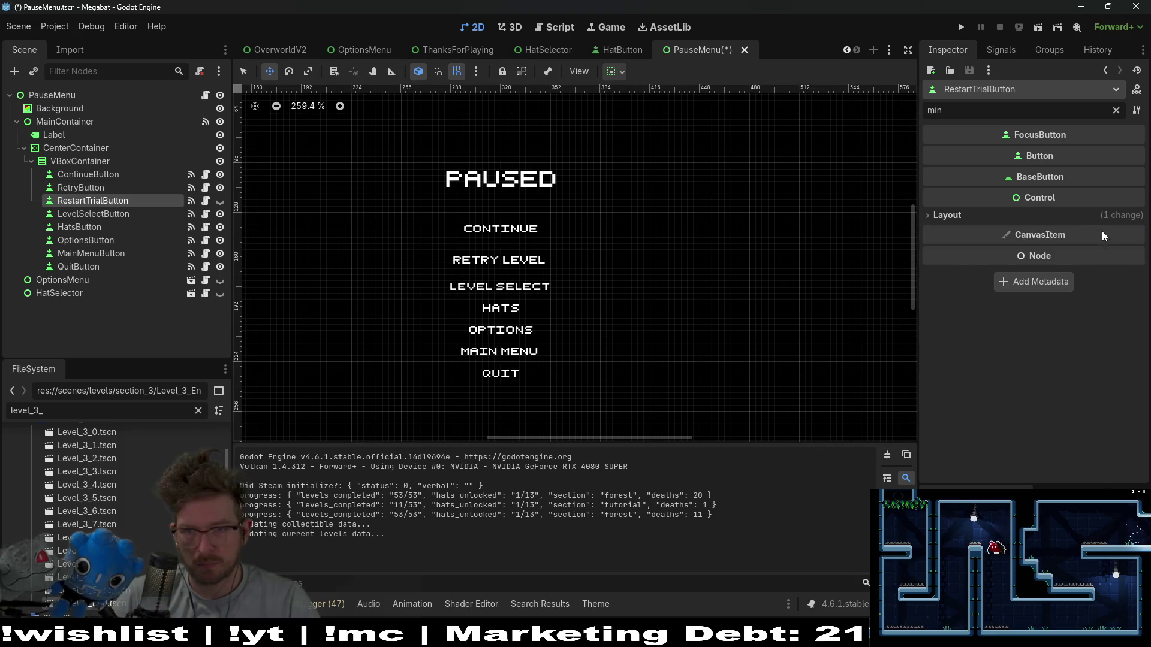
click(1102, 216)
click(1067, 277)
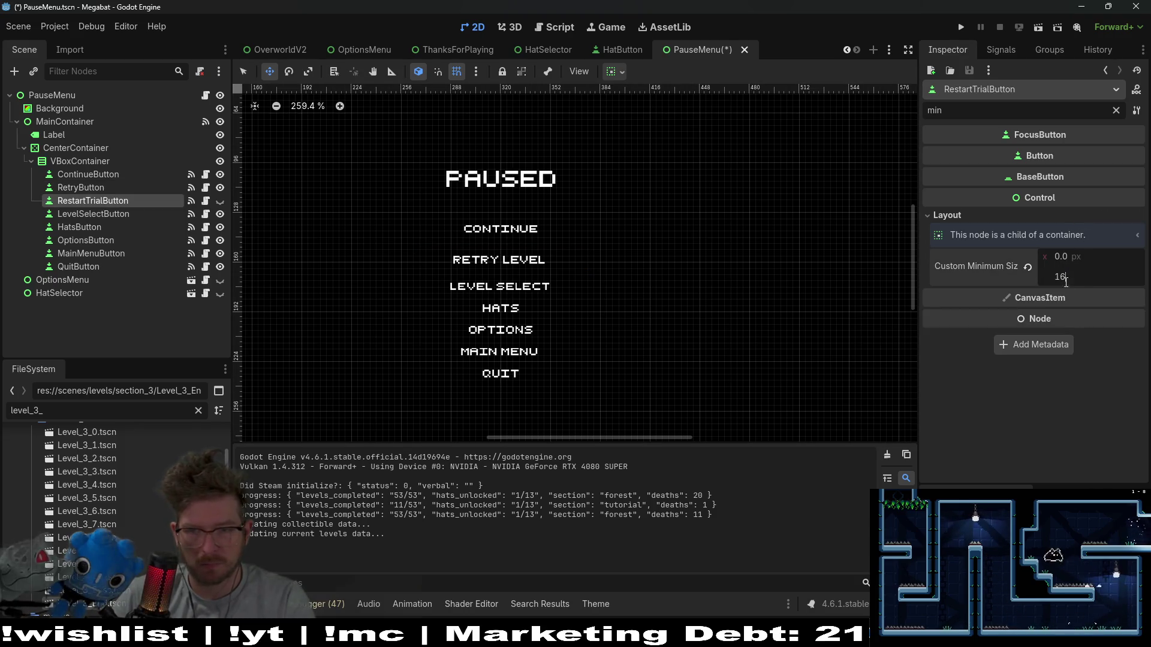
key(Return)
click(93, 214)
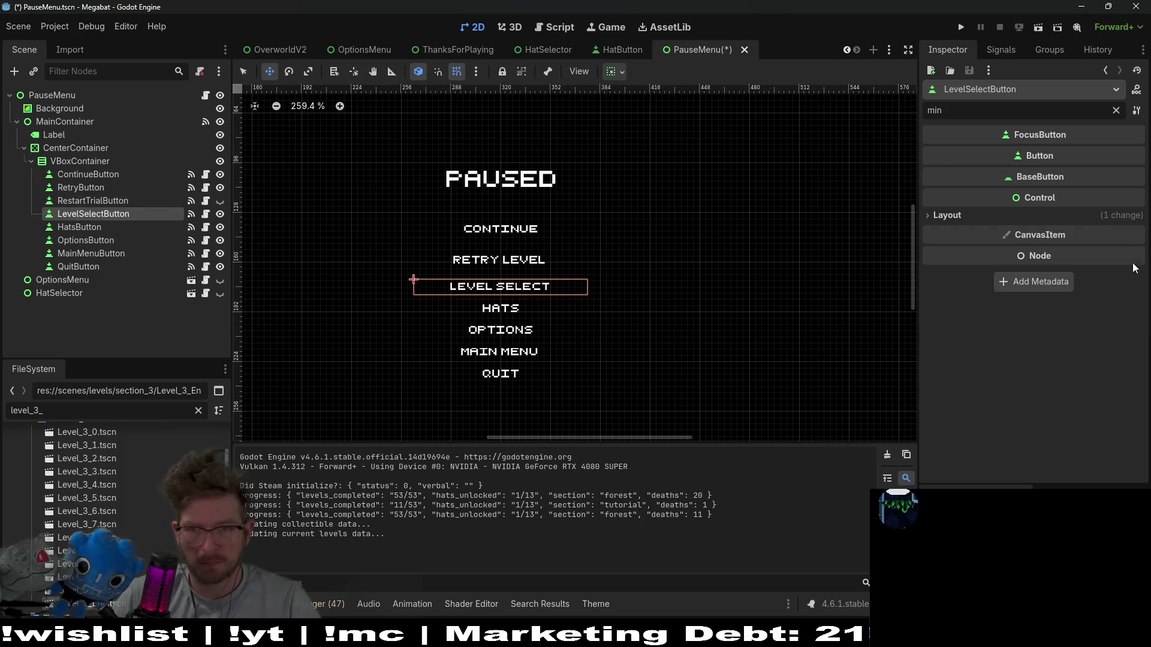
click(1061, 214)
click(1065, 275)
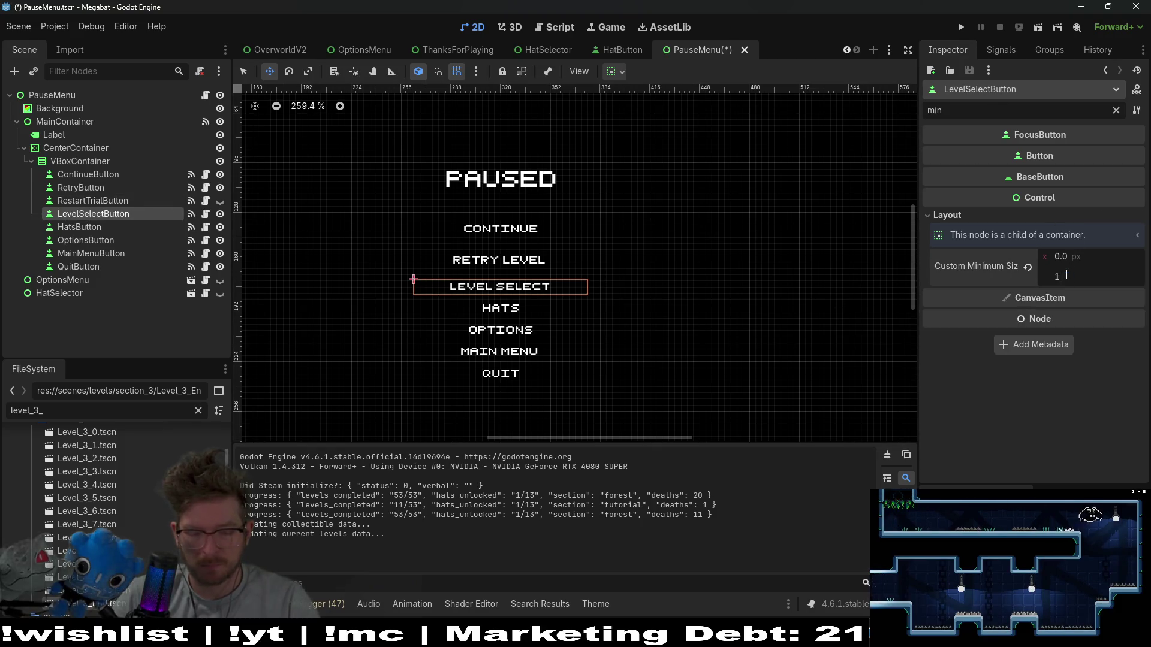
text(6)
key(Return)
Set a 16 px custom minimum height on HatsButton and OptionsButton.
click(144, 227)
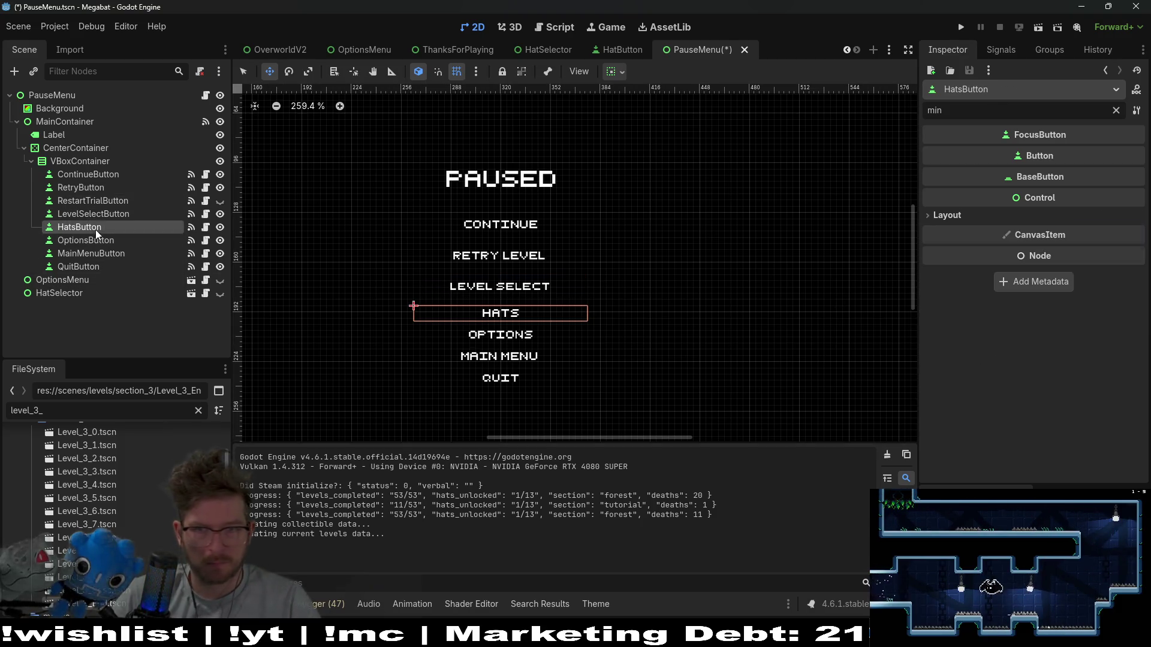
click(1054, 217)
click(1075, 276)
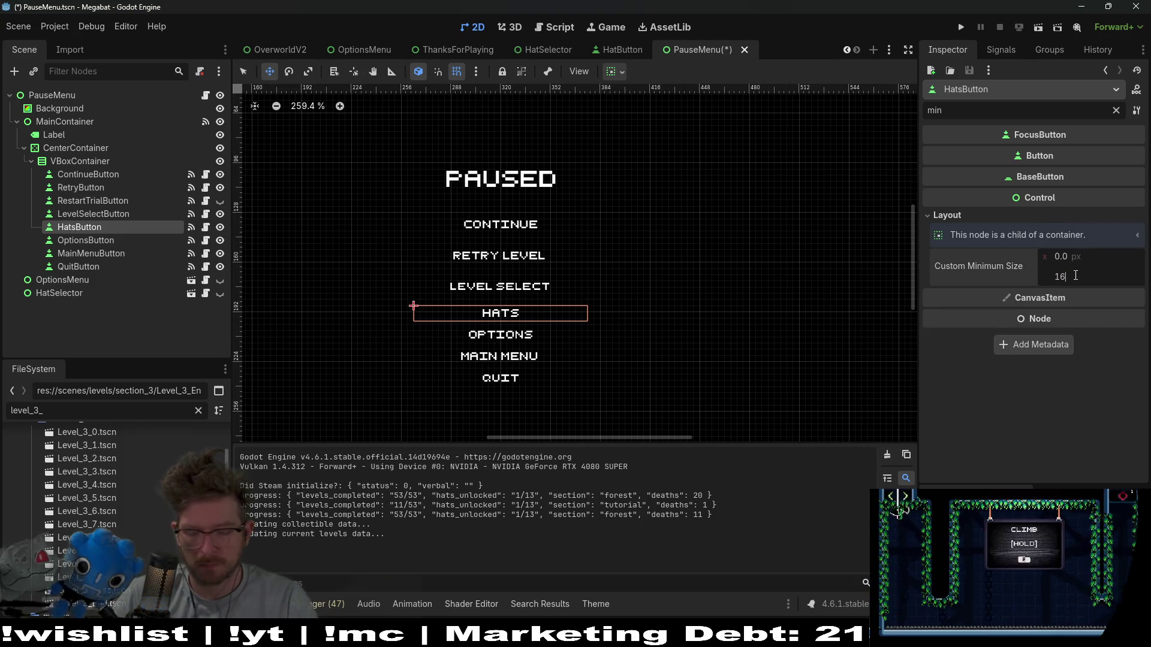
text(16)
key(Return)
click(98, 241)
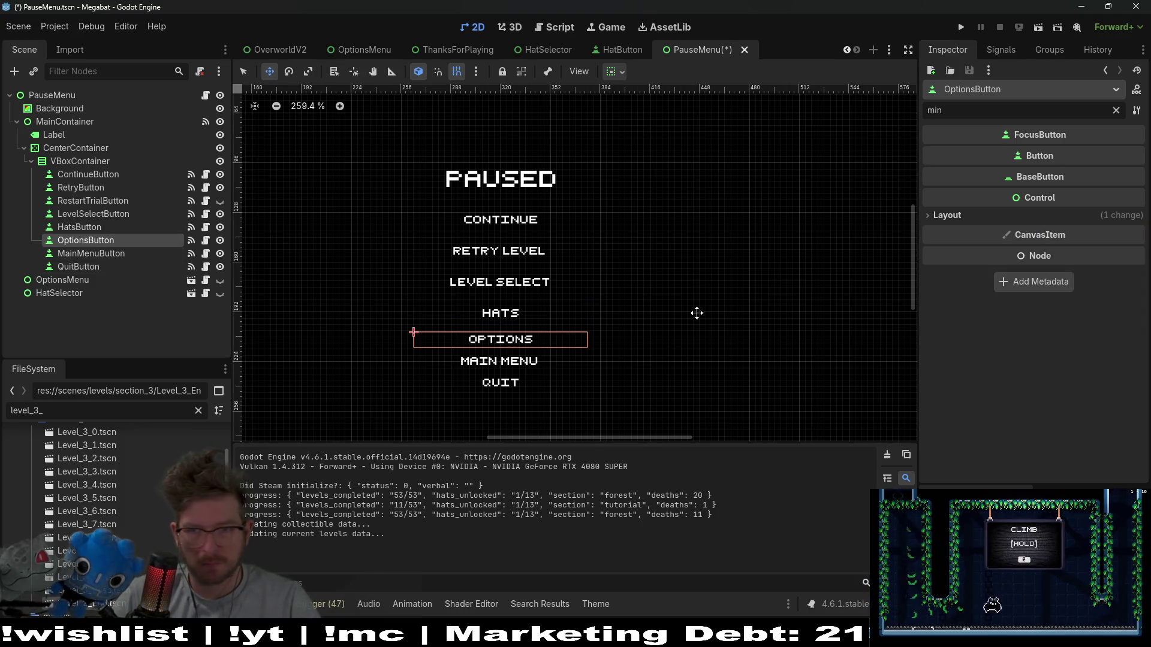
click(1030, 220)
click(1079, 278)
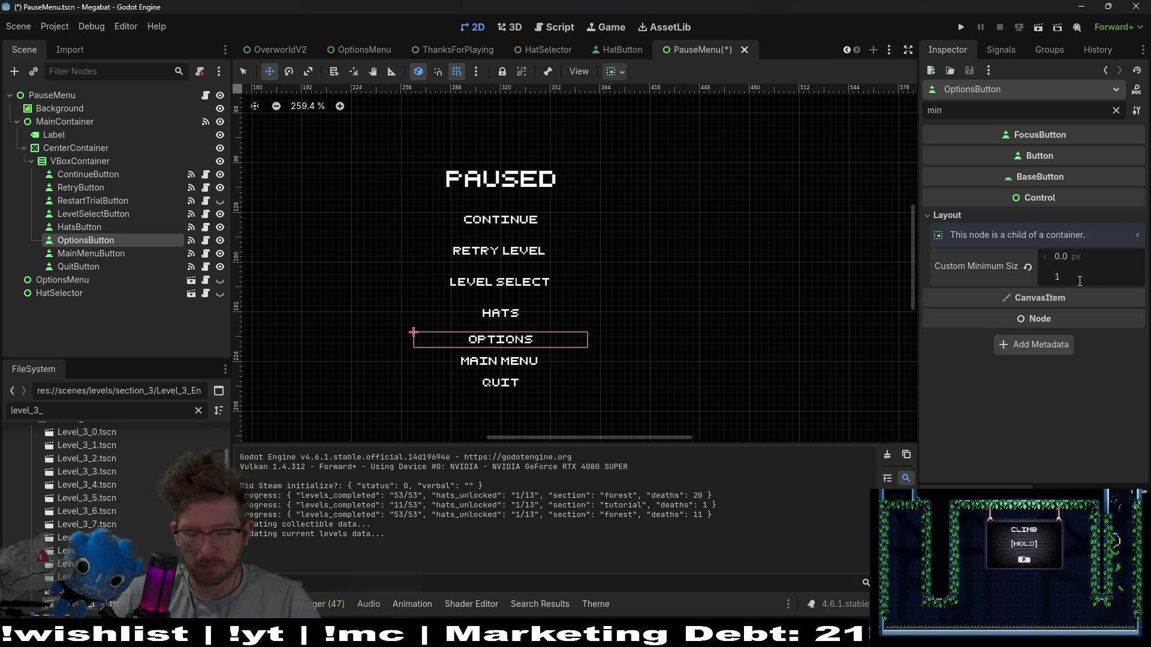
text(6)
key(Return)
Set a 16 px custom minimum height on MainMenuButton and QuitButton.
click(92, 254)
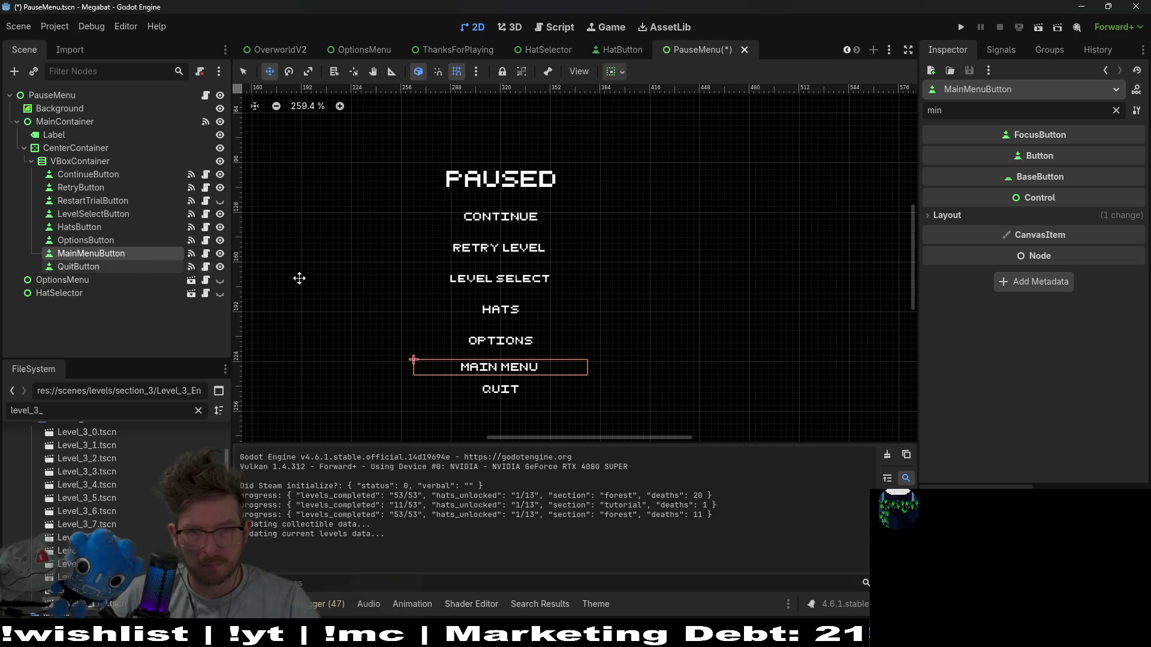
click(980, 217)
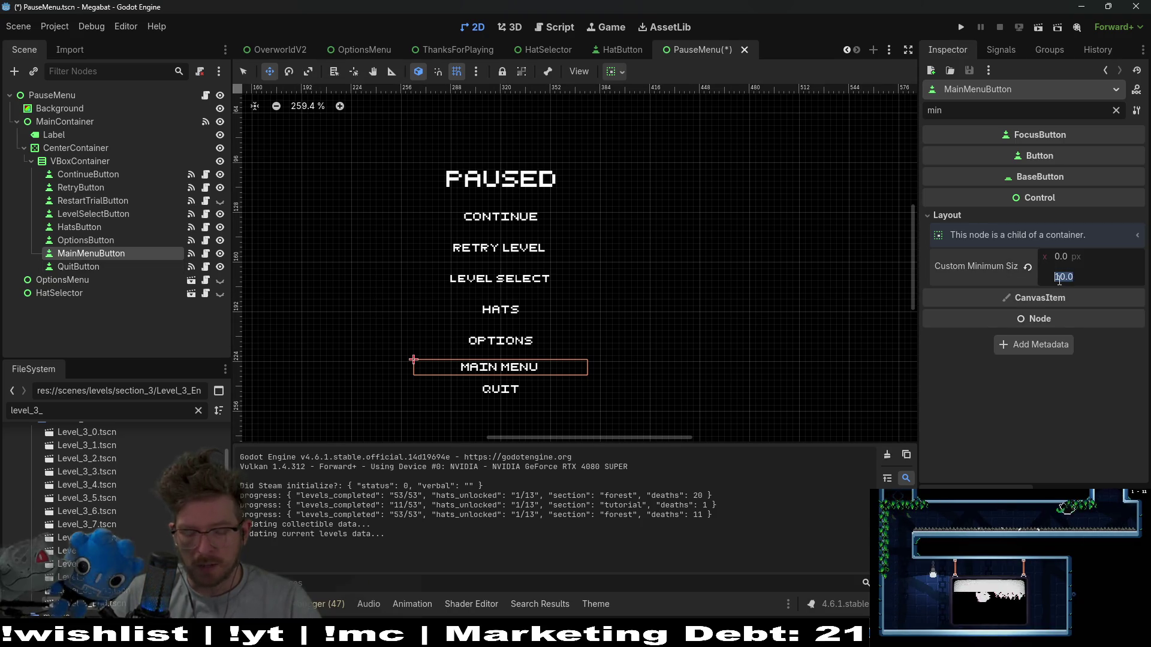
text(6)
key(Return)
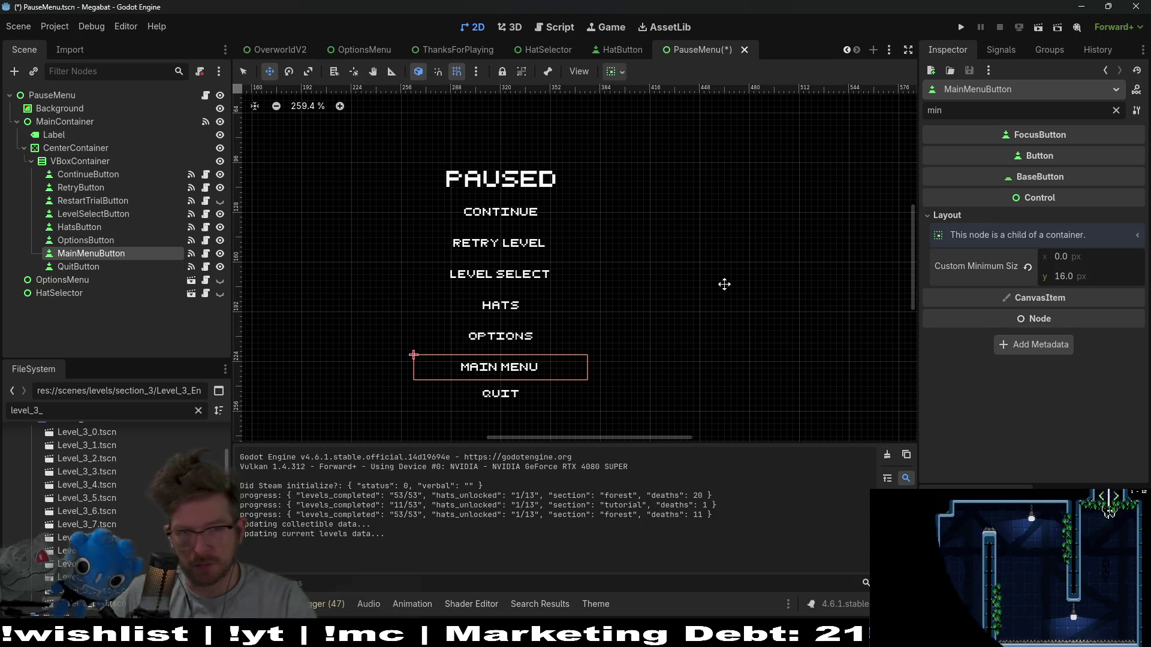
click(95, 266)
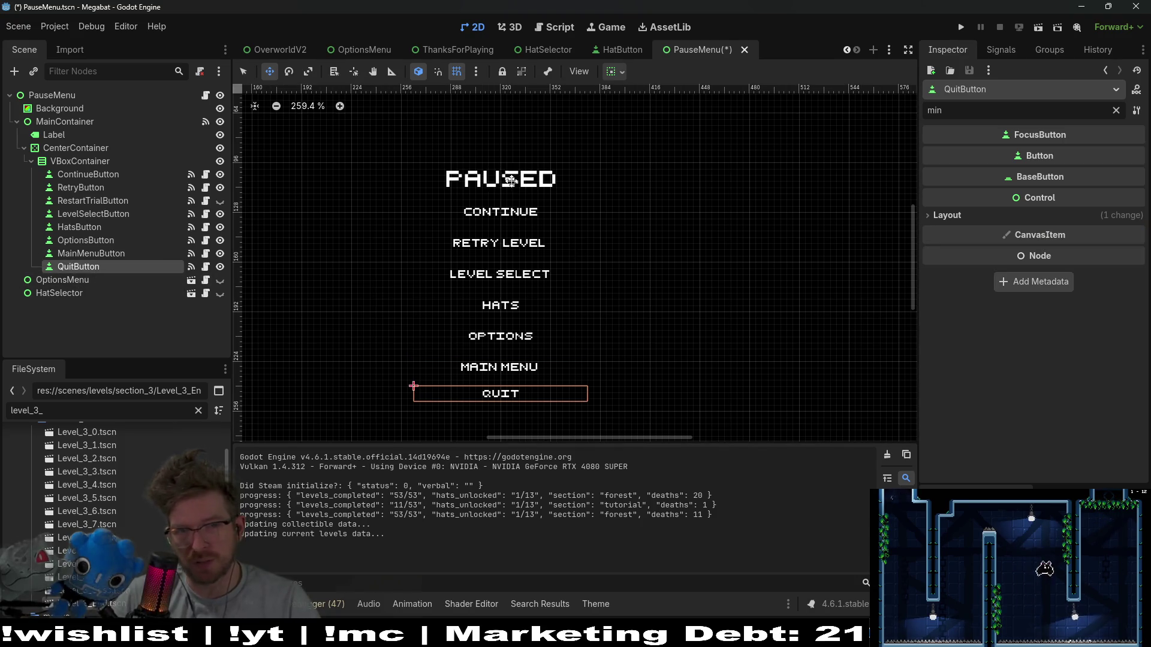
click(986, 217)
click(1086, 276)
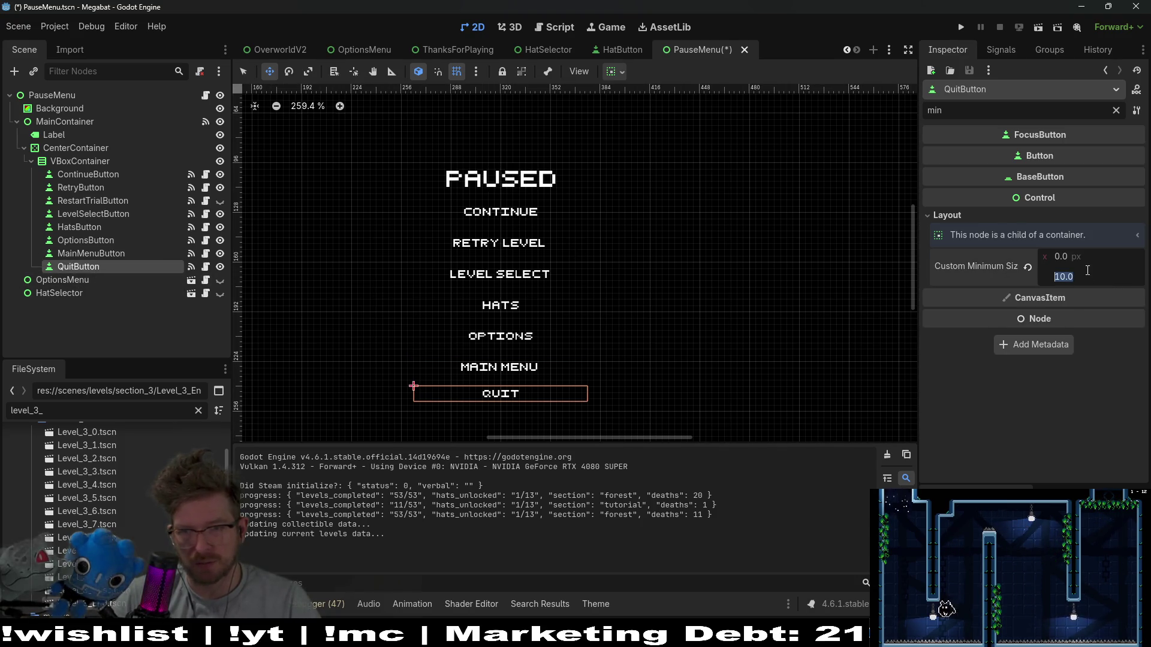
text(16)
key(Return)
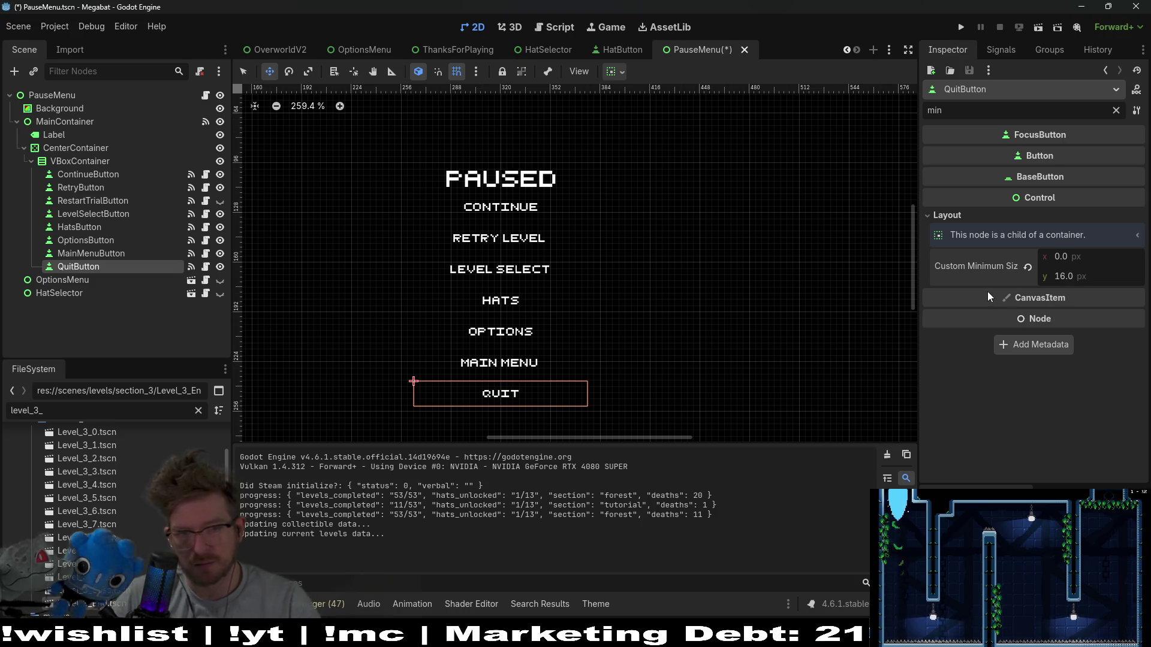
scroll(454, 288, down, 4)
Nudge the PAUSED title Label higher, save PauseMenu.tscn, and hide PauseMenu in the editor.
click(81, 160)
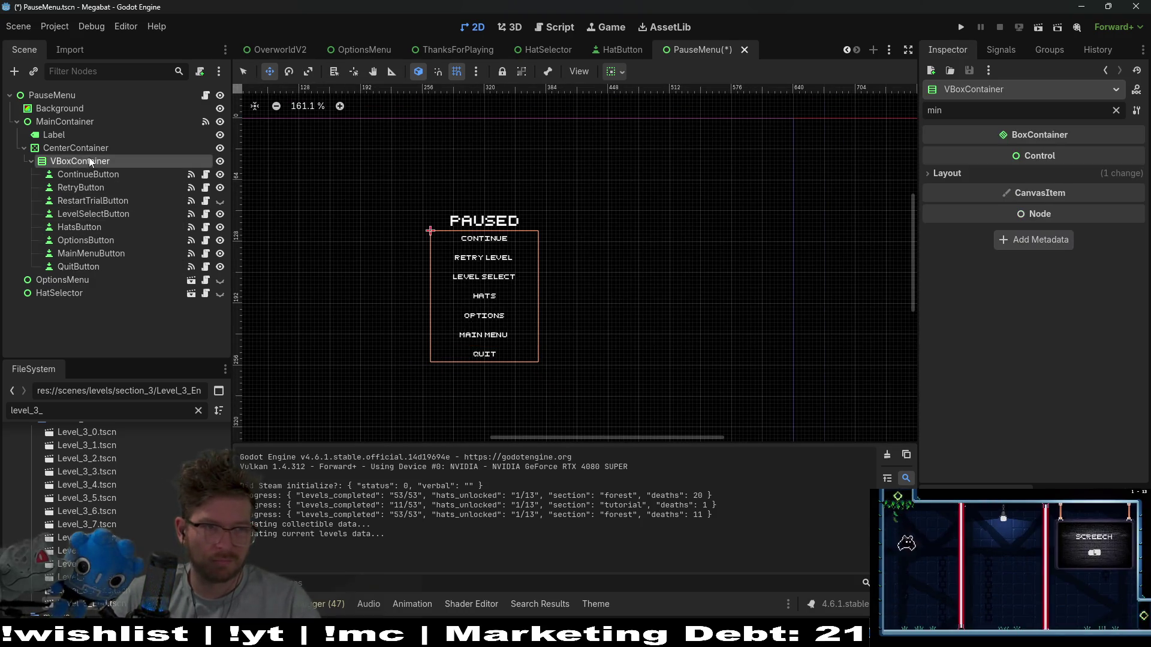
click(60, 135)
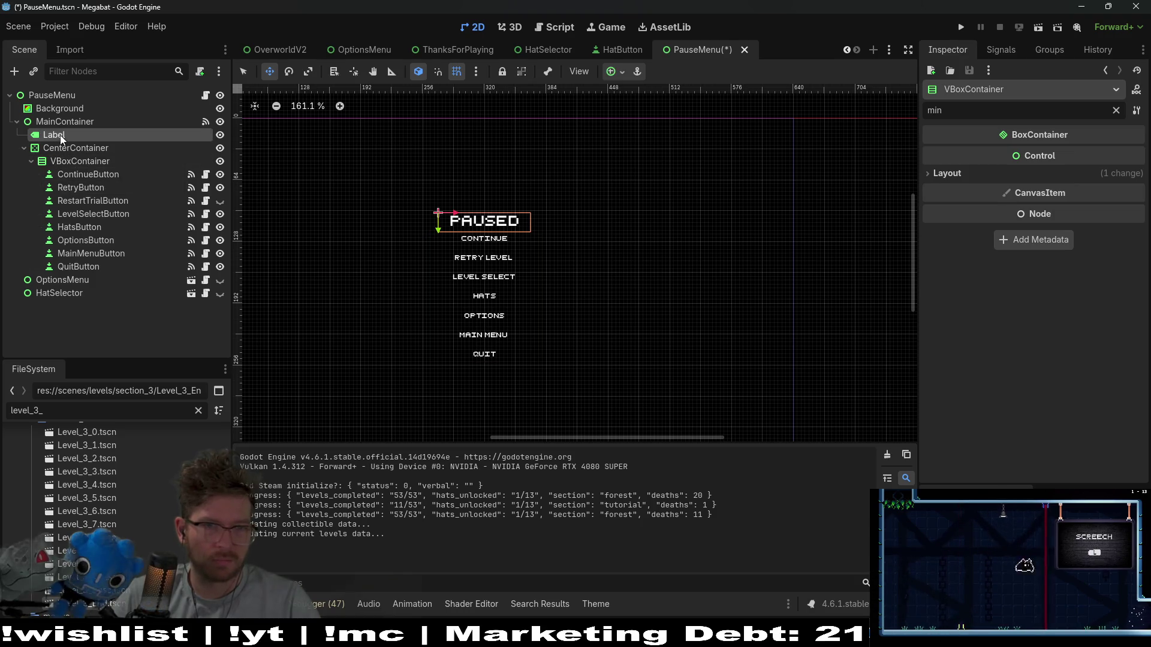
click(79, 153)
click(66, 138)
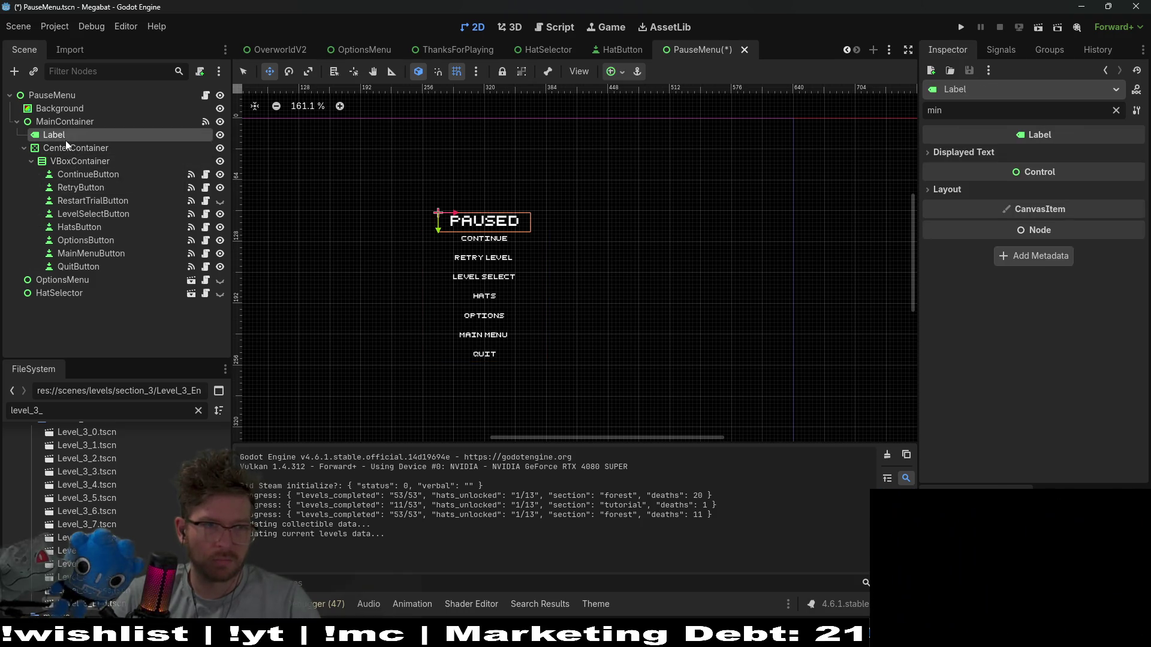
key(Up)
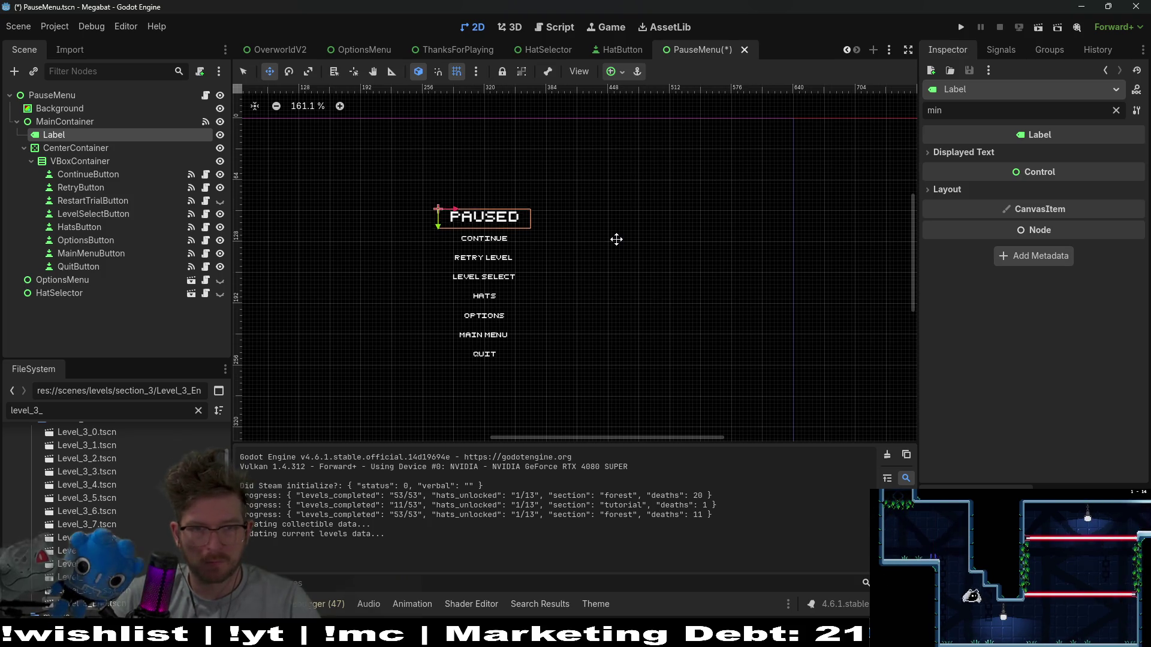
key(Up)
key(Up)
key(Up)
key(Up)
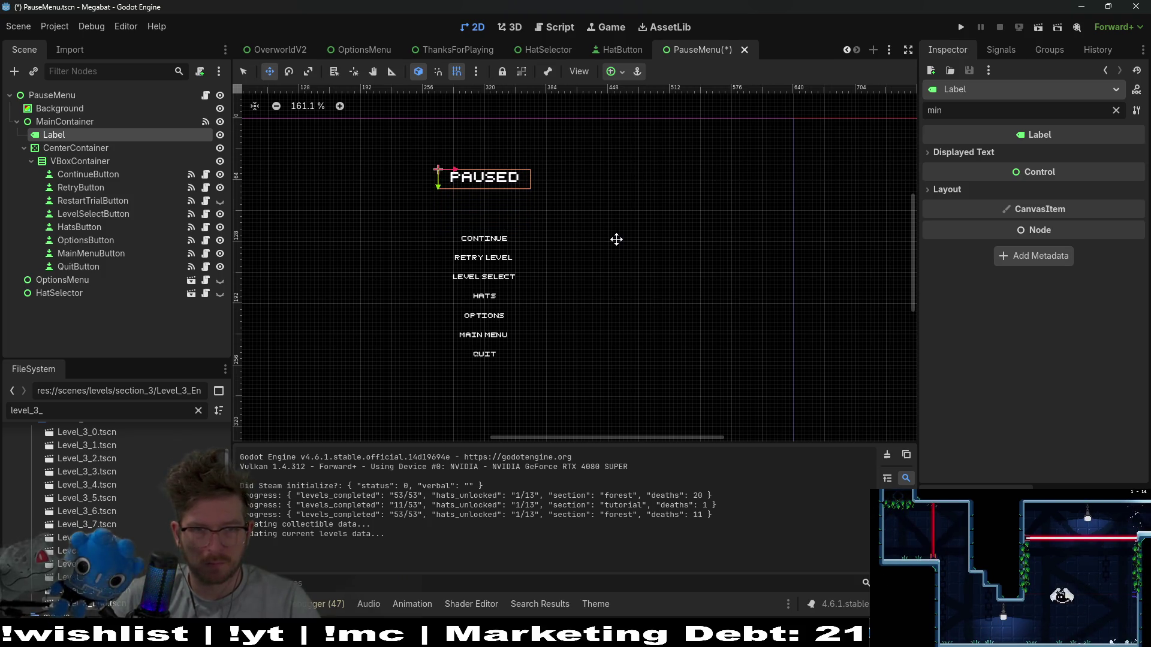
key(Up)
key(Up)
key(Up)
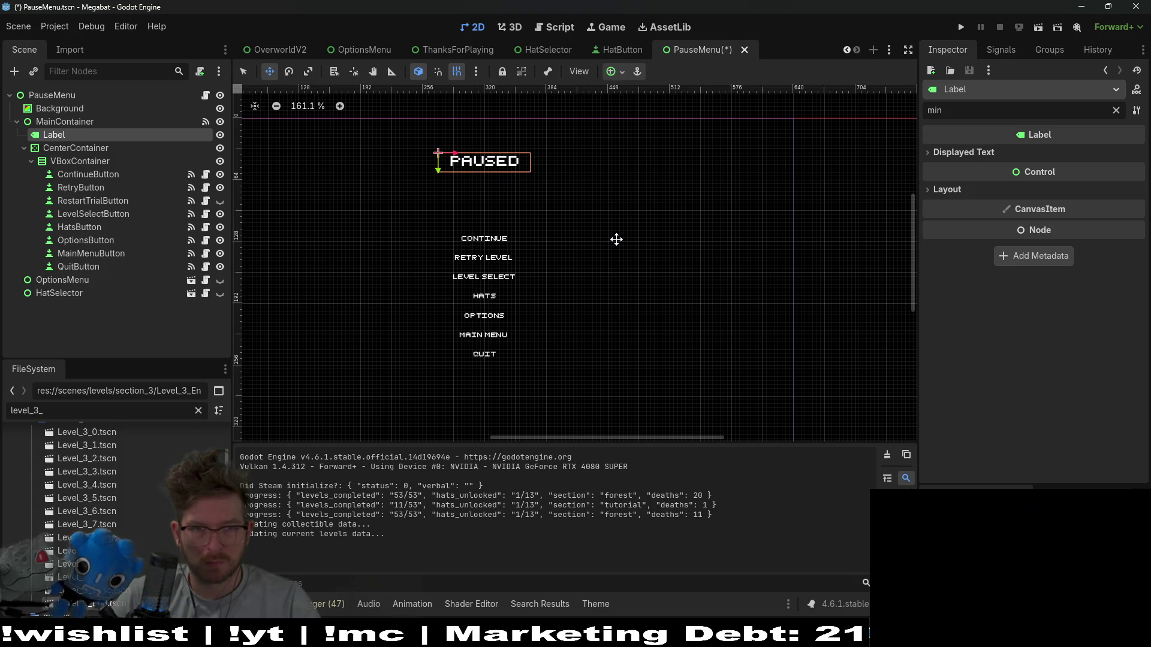
key(Down)
key(Down)
key(Down)
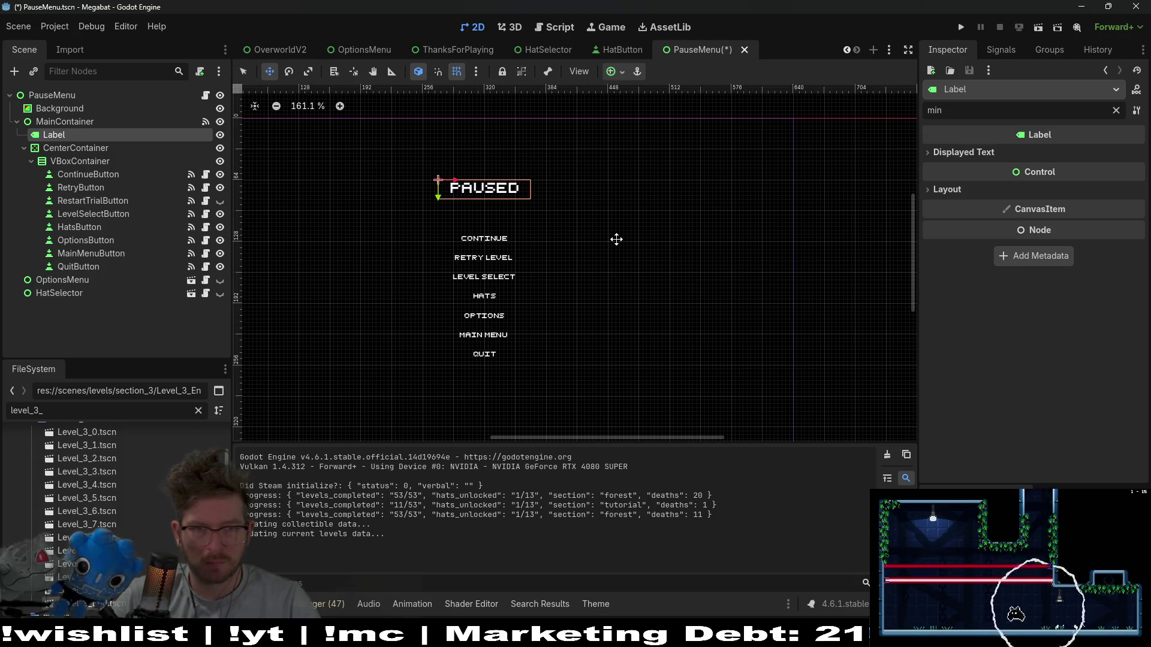
scroll(617, 239, up, 3)
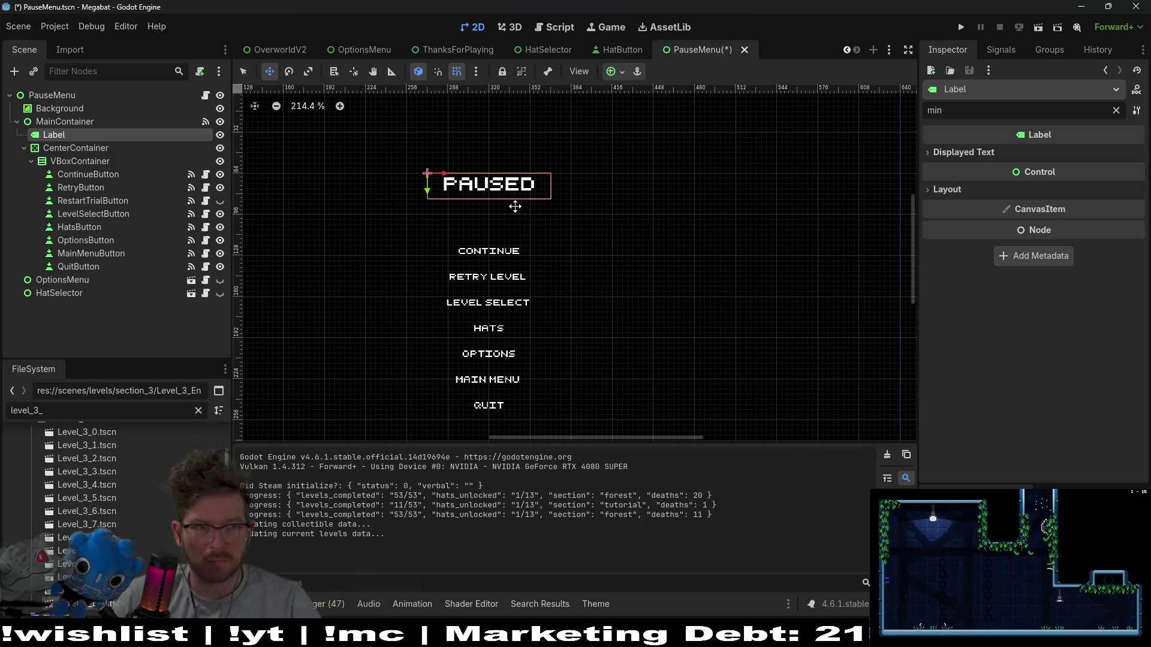
key(ctrl+s)
click(220, 95)
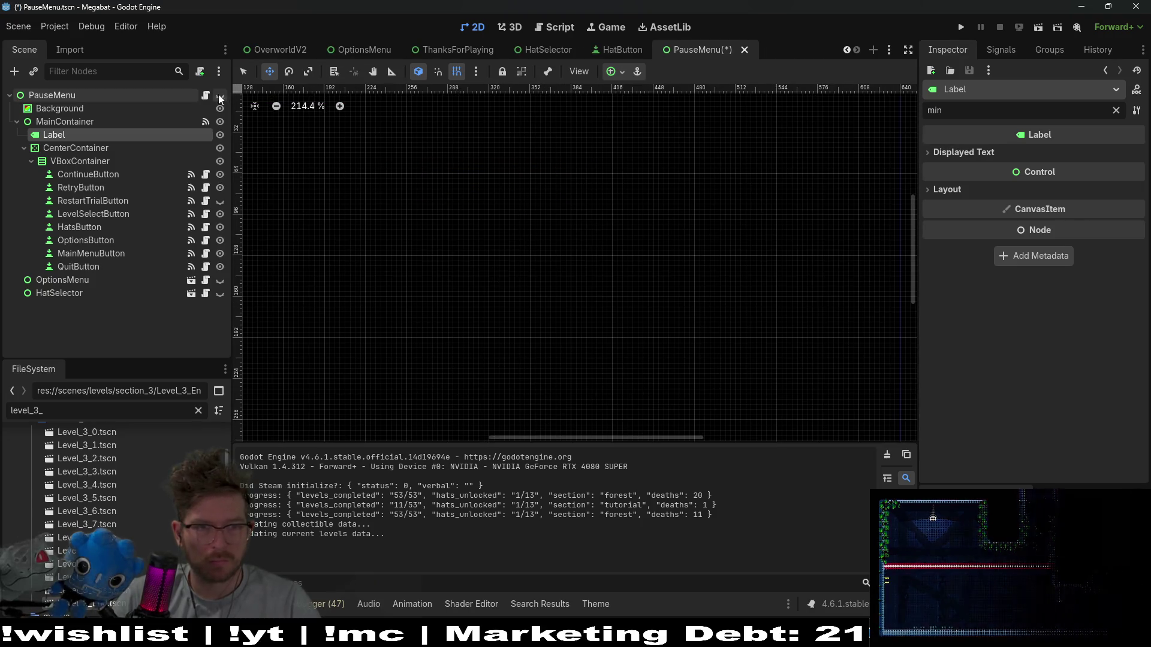
Run the game and enter level 0-4 through the main menu and profile.
click(960, 28)
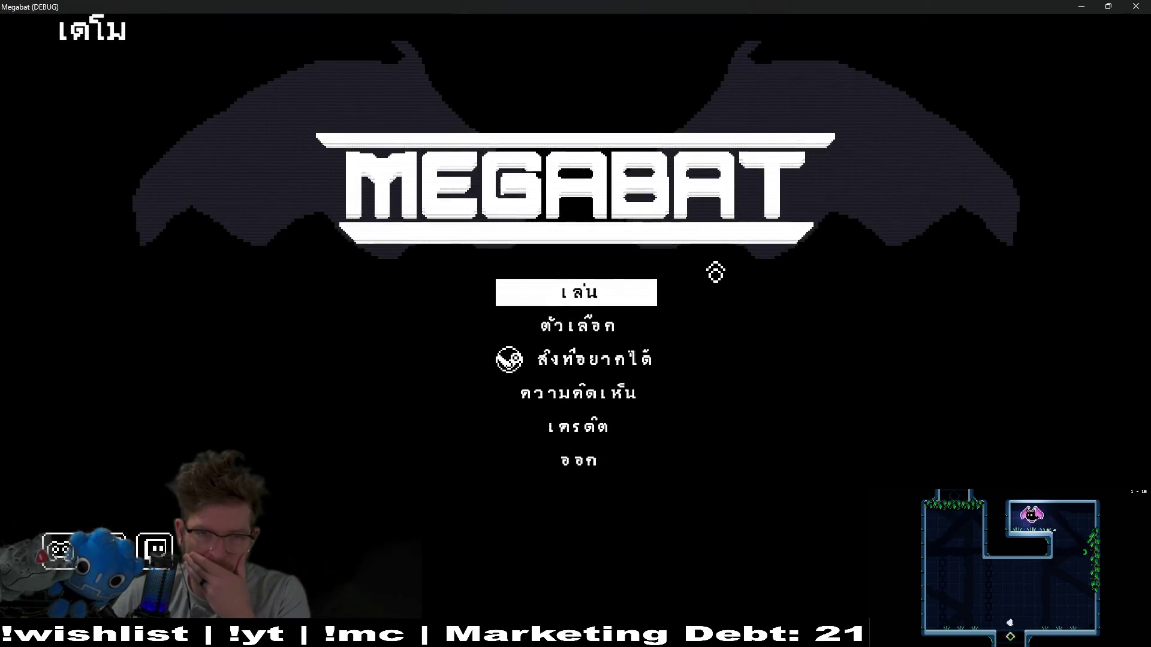
click(530, 300)
click(539, 192)
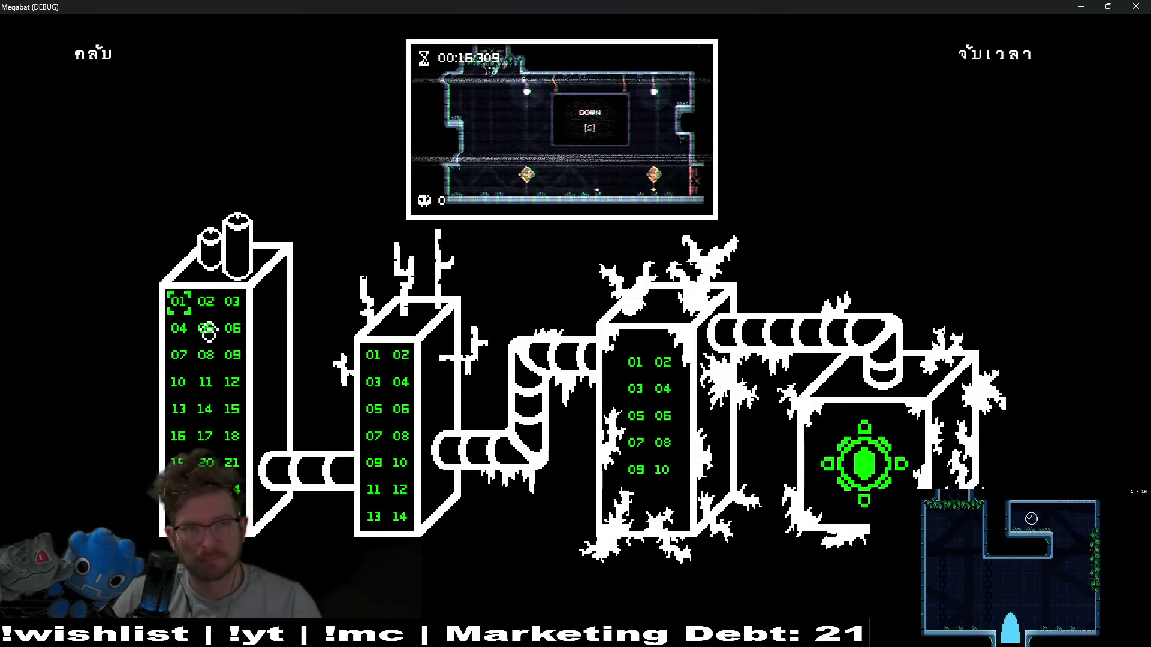
click(178, 330)
Pause and cycle through the re-spaced menu items, then close the game window.
key(Escape)
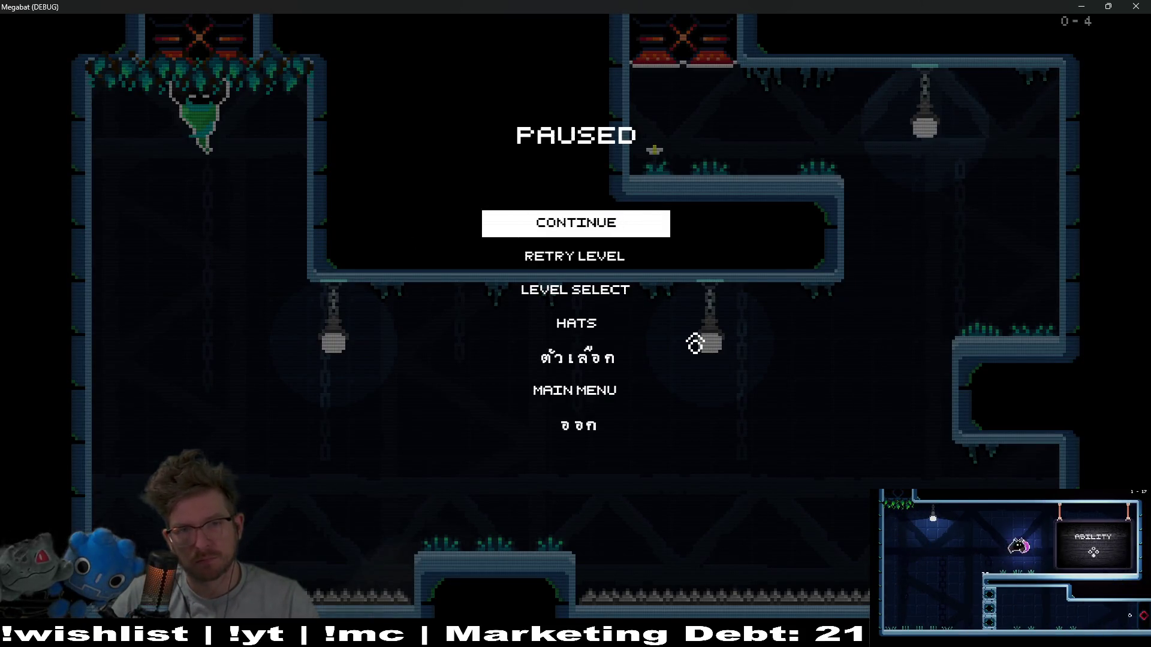
key(Down)
key(Down)
key(Down)
key(Up)
key(Up)
key(Up)
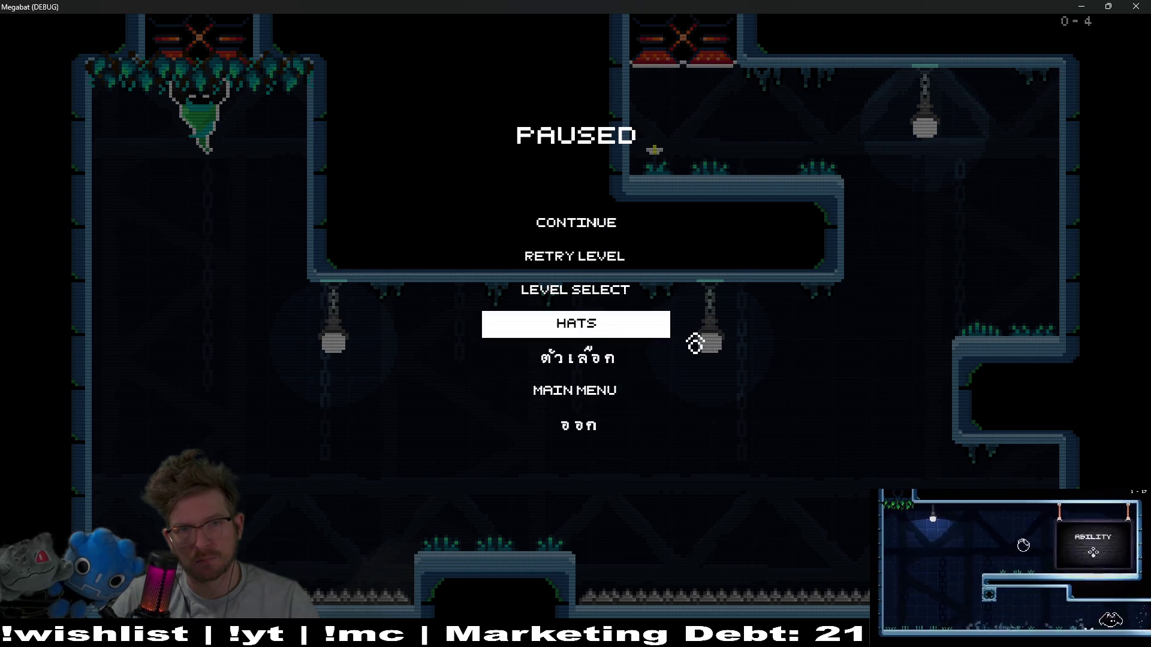
key(Up)
key(Up)
key(Down)
key(Down)
key(Down)
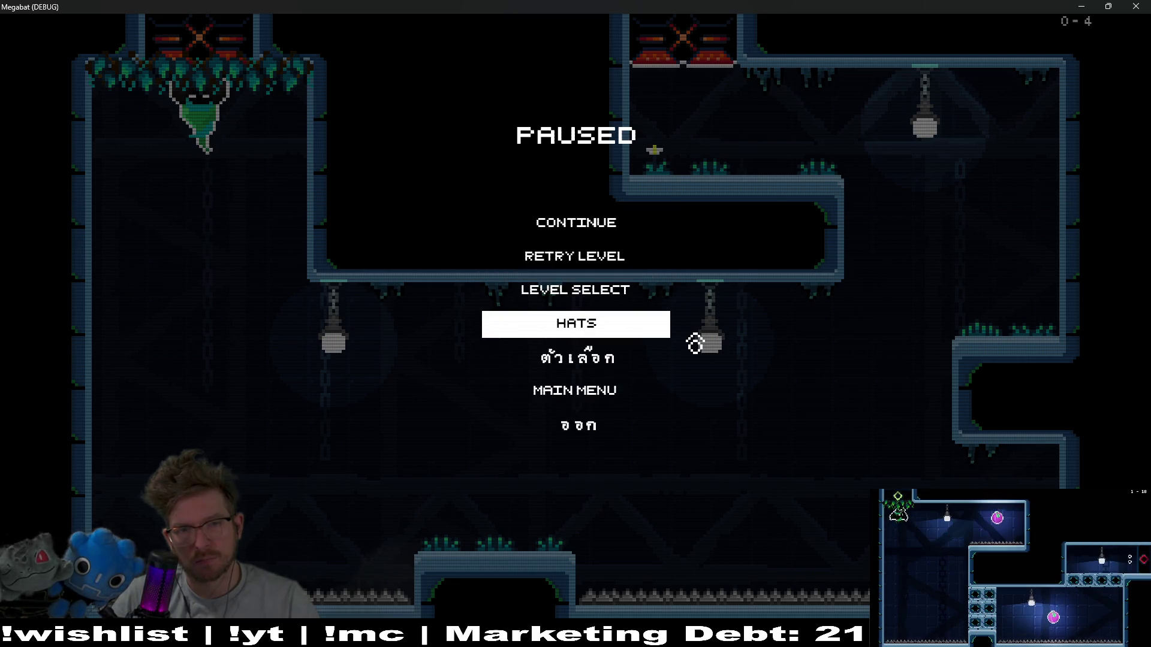
key(Down)
key(Down)
key(Down)
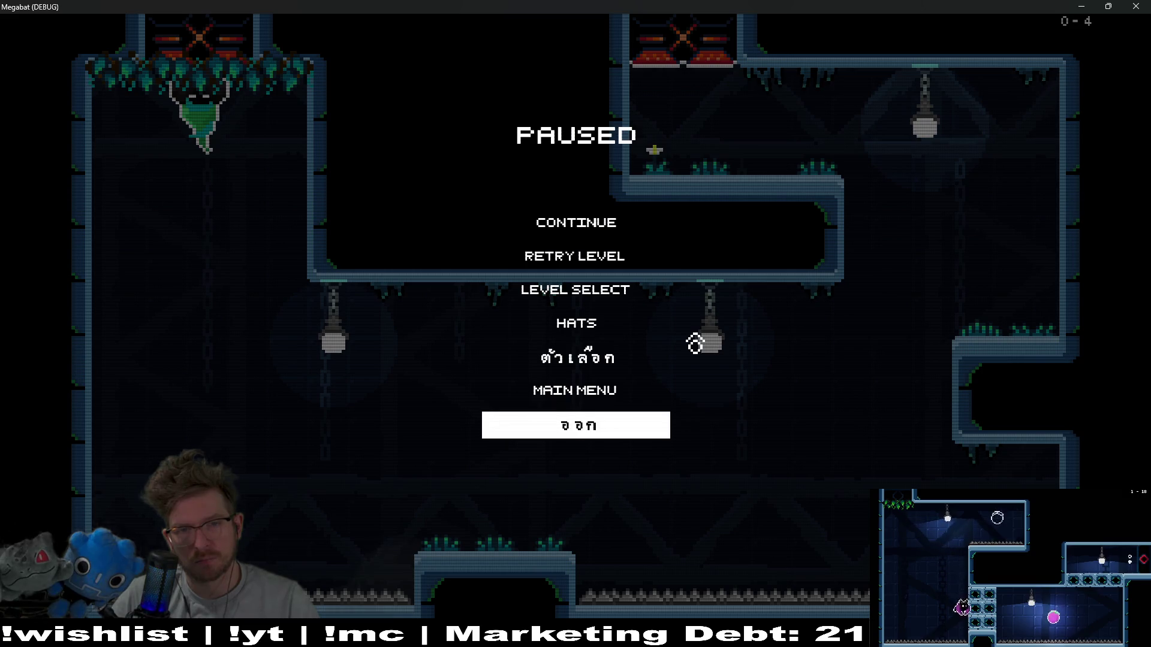
key(Up)
key(Up)
key(Up)
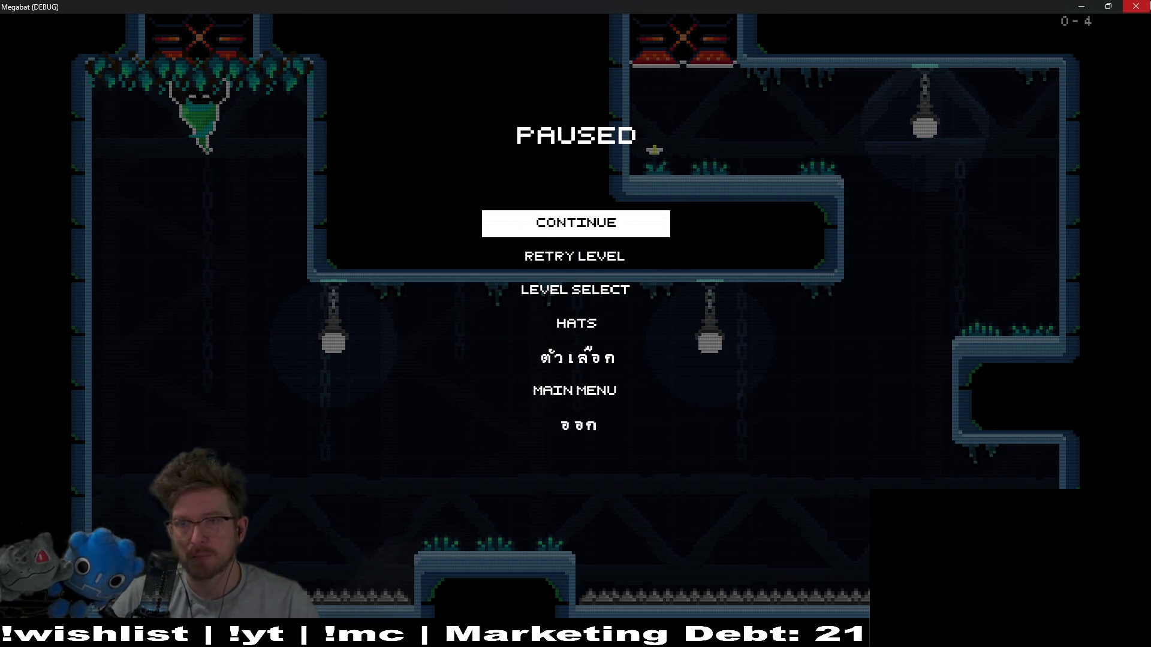
click(1136, 6)
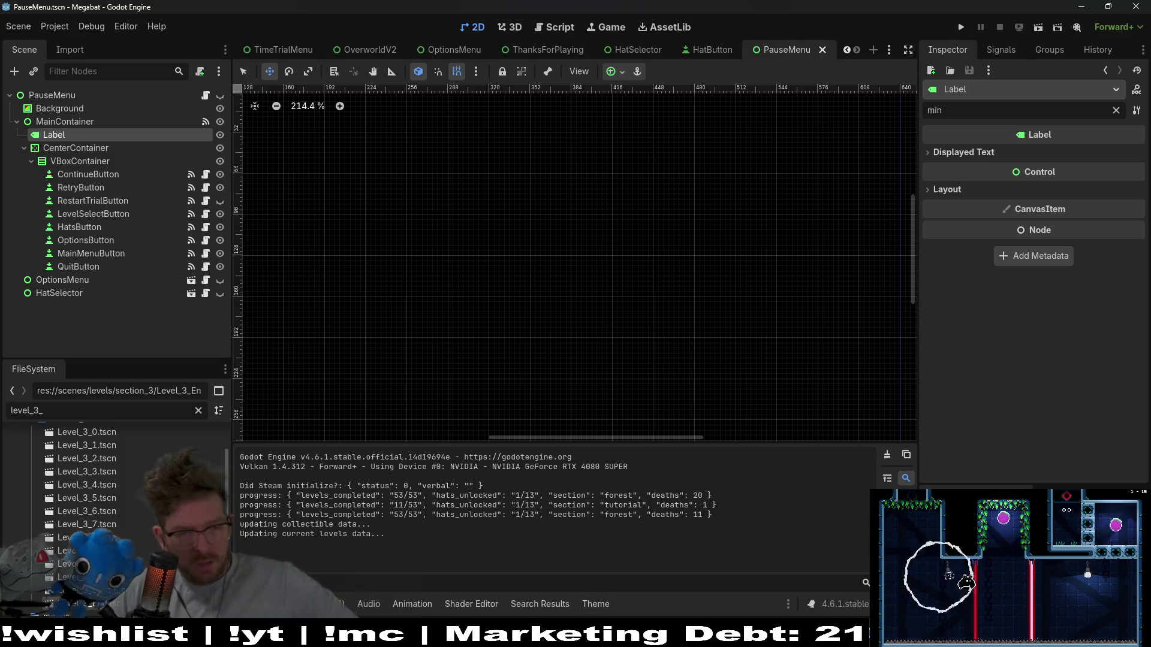